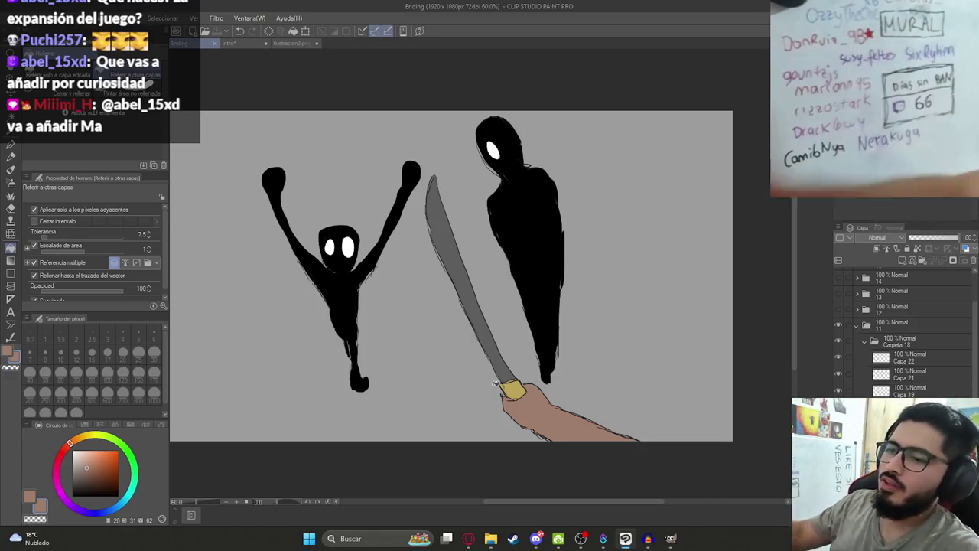
Zoom around the shadow-creatures canvas, then switch to the browser showing the firelit burning-house scene
{"action": "scroll", "coordinate": [509, 365], "scroll_direction": "down", "scroll_amount": 1}
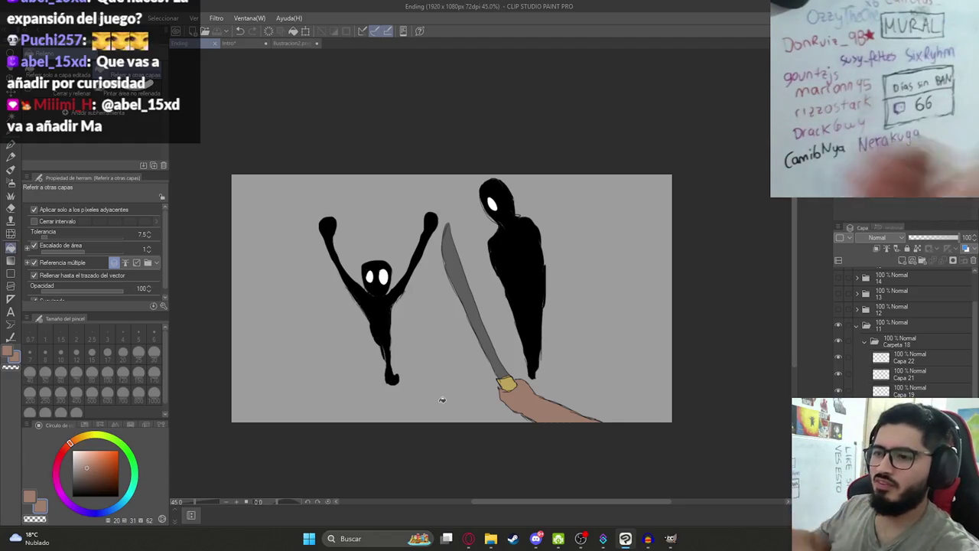
{"action": "scroll", "coordinate": [504, 372], "scroll_direction": "up", "scroll_amount": 1}
{"action": "scroll", "coordinate": [504, 372], "scroll_direction": "up", "scroll_amount": 1}
{"action": "scroll", "coordinate": [504, 372], "scroll_direction": "down", "scroll_amount": 1}
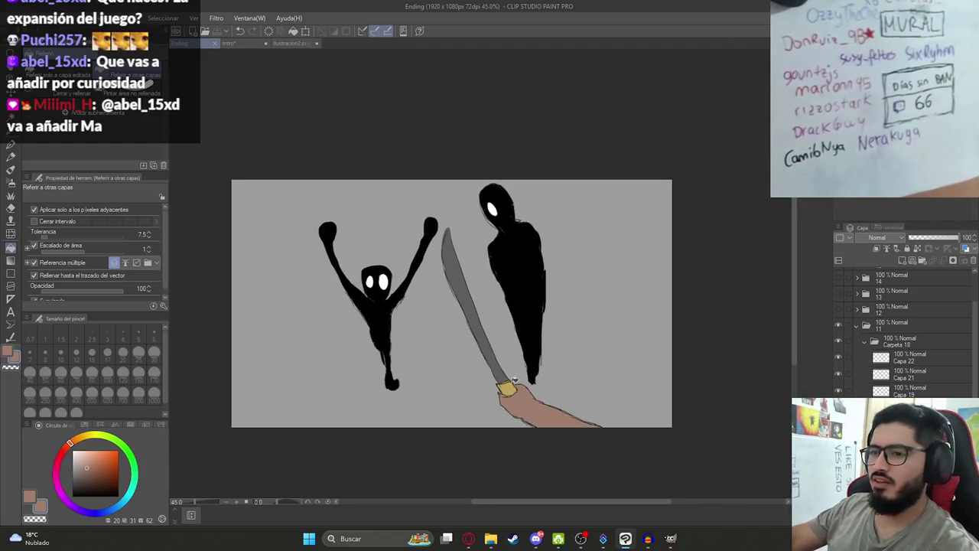
{"action": "scroll", "coordinate": [501, 383], "scroll_direction": "down", "scroll_amount": 1}
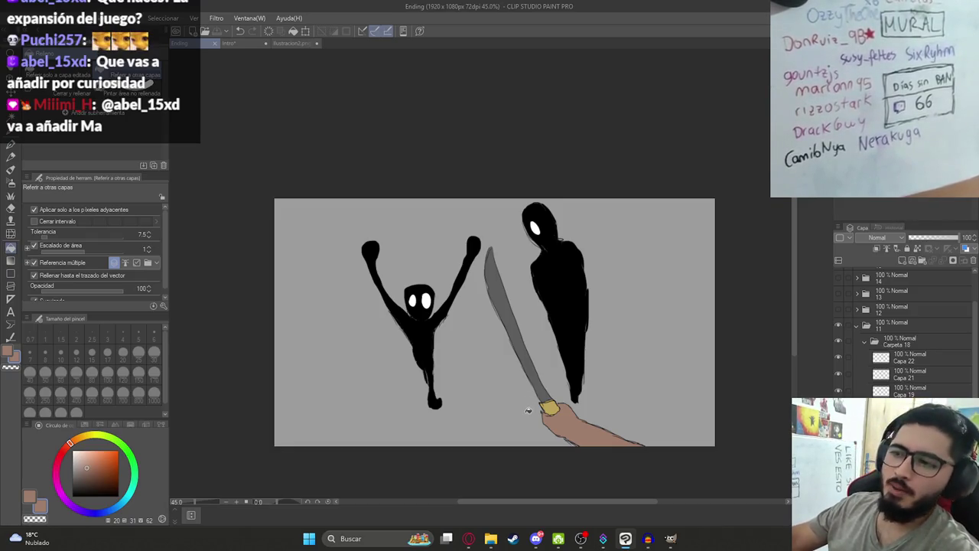
{"action": "scroll", "coordinate": [528, 411], "scroll_direction": "up", "scroll_amount": 2}
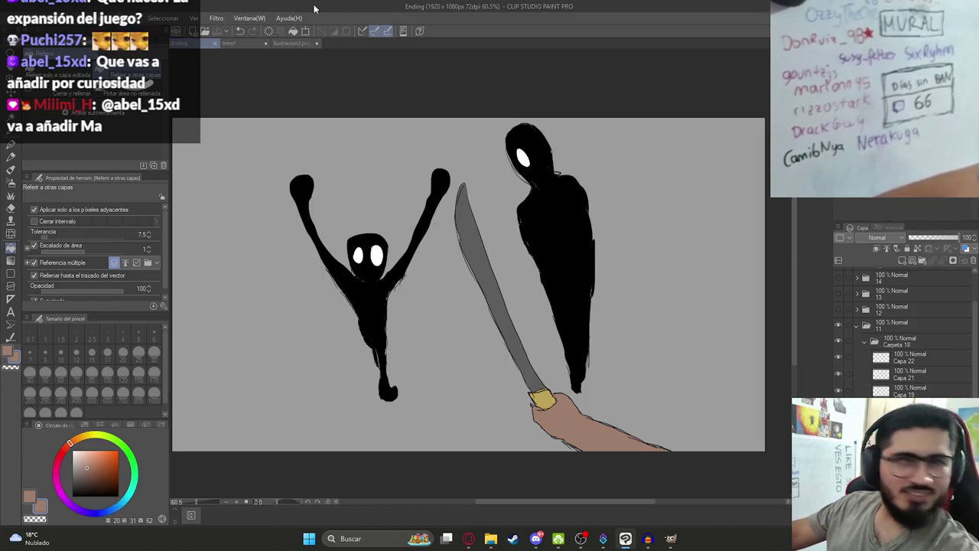
{"action": "scroll", "coordinate": [494, 315], "scroll_direction": "down", "scroll_amount": 2}
{"action": "left_click", "coordinate": [466, 539]}
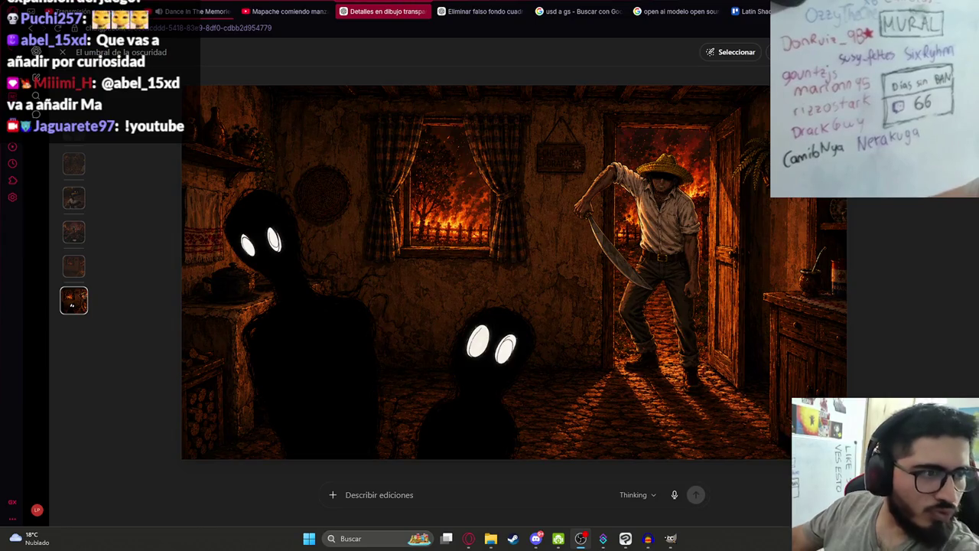
Open a new tab to the channel, glance at the live-streaming dashboard, then return to the Videos page
{"action": "key", "text": "ctrl+t"}
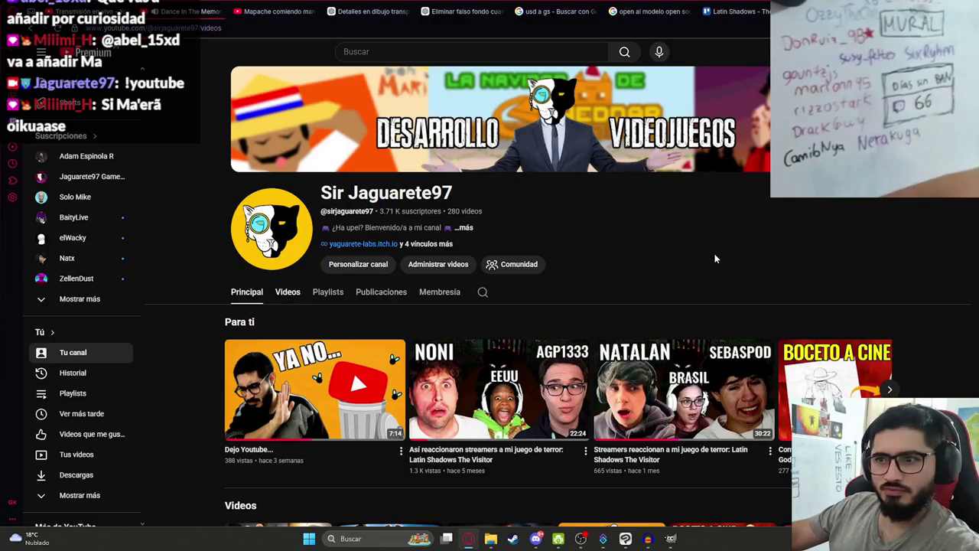
{"action": "scroll", "coordinate": [700, 219], "scroll_direction": "down", "scroll_amount": 2}
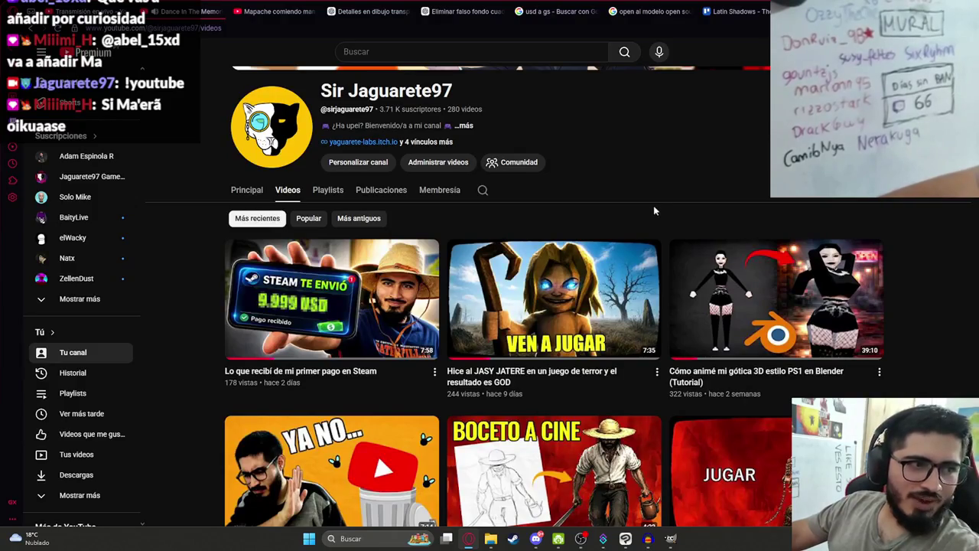
{"action": "key", "text": "ctrl+1"}
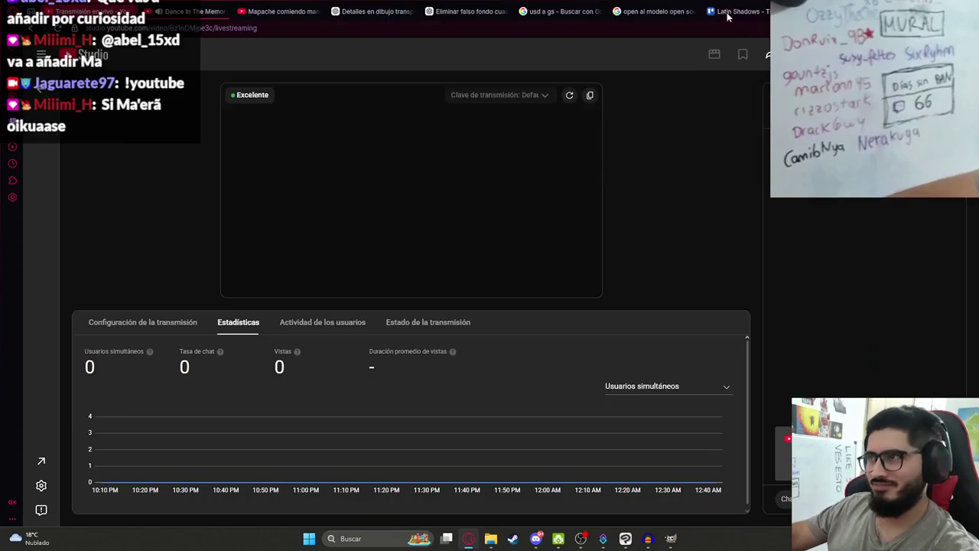
{"action": "key", "text": "ctrl+Tab"}
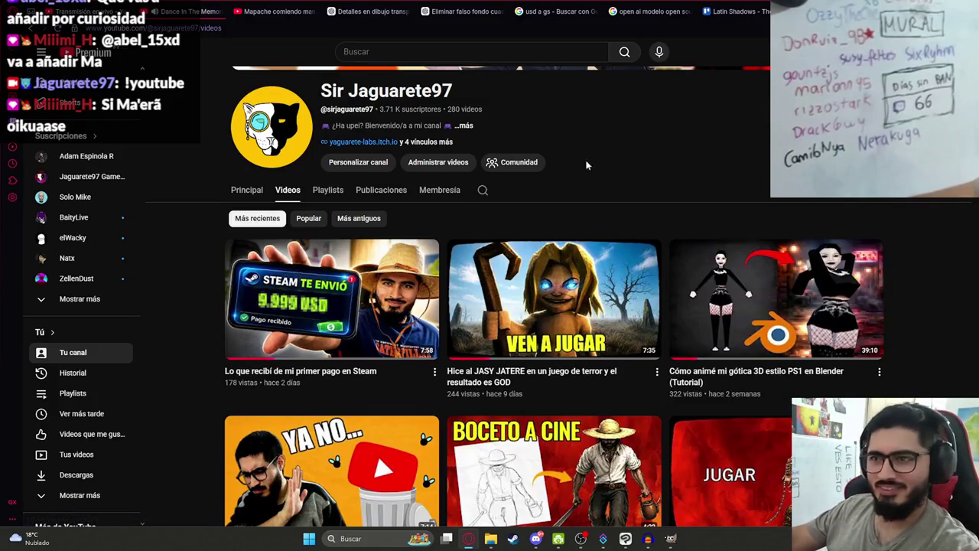
Scroll down through the channel's uploads and back up to the newest videos
{"action": "scroll", "coordinate": [194, 294], "scroll_direction": "down", "scroll_amount": 4}
{"action": "scroll", "coordinate": [193, 294], "scroll_direction": "down", "scroll_amount": 2}
{"action": "scroll", "coordinate": [194, 294], "scroll_direction": "down", "scroll_amount": 3}
{"action": "scroll", "coordinate": [176, 325], "scroll_direction": "down", "scroll_amount": 1}
{"action": "scroll", "coordinate": [173, 347], "scroll_direction": "down", "scroll_amount": 1}
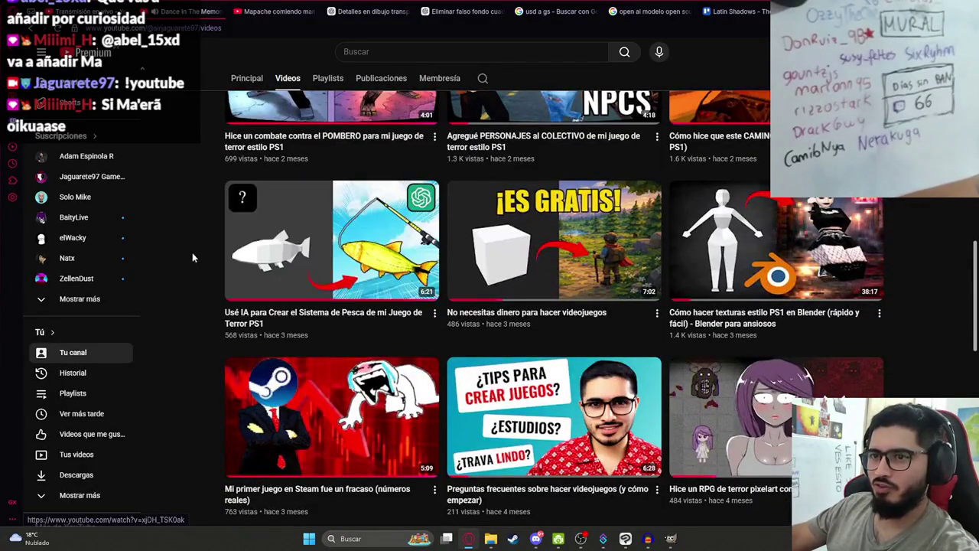
{"action": "scroll", "coordinate": [207, 283], "scroll_direction": "up", "scroll_amount": 2}
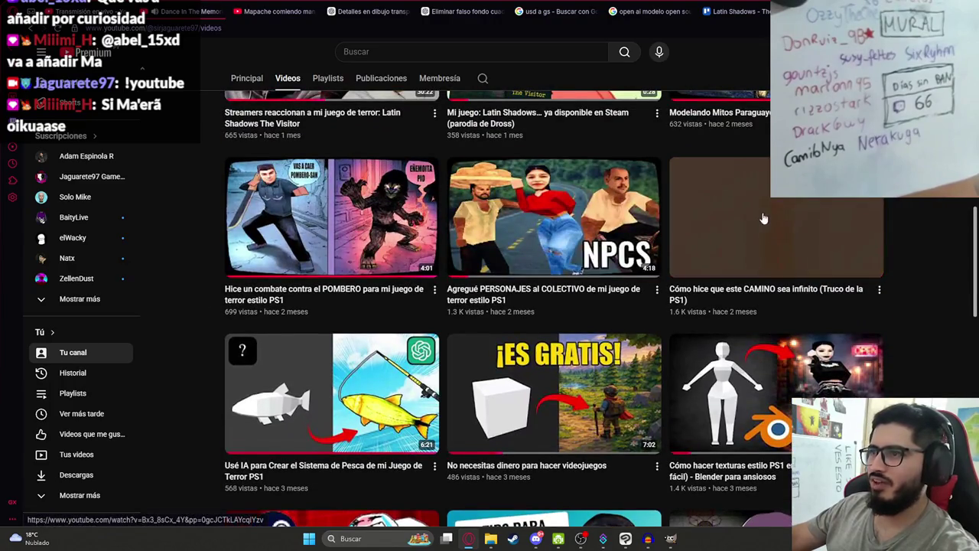
{"action": "scroll", "coordinate": [182, 306], "scroll_direction": "up", "scroll_amount": 2}
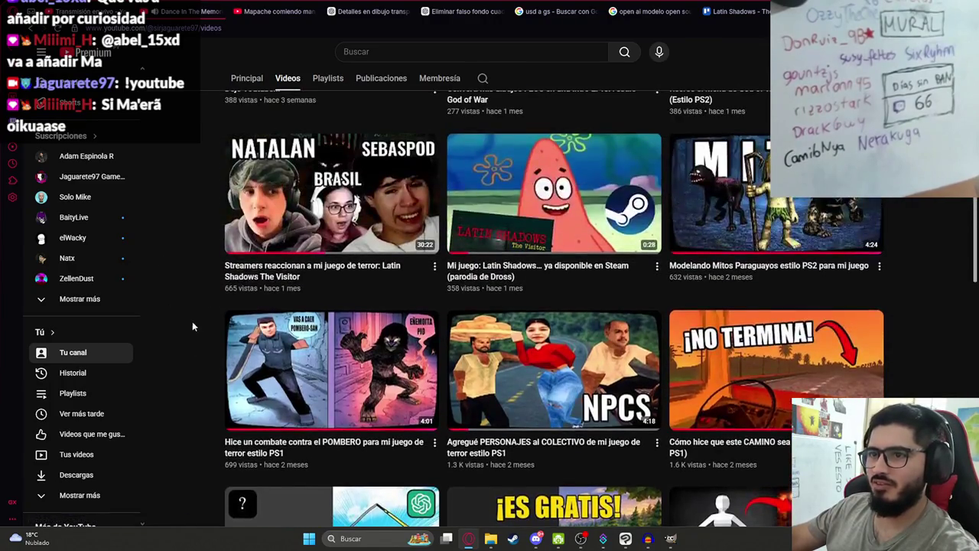
{"action": "scroll", "coordinate": [191, 399], "scroll_direction": "up", "scroll_amount": 1}
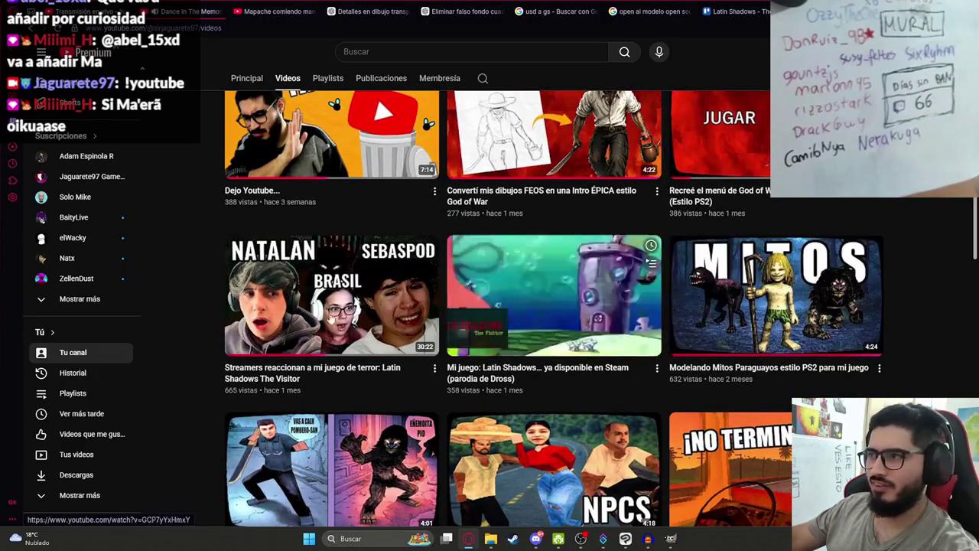
{"action": "scroll", "coordinate": [175, 348], "scroll_direction": "up", "scroll_amount": 2}
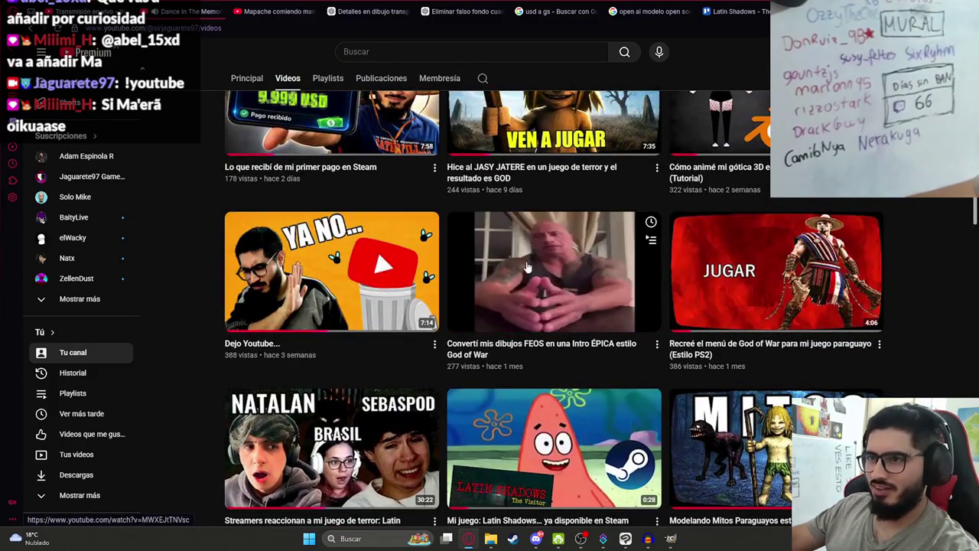
{"action": "scroll", "coordinate": [277, 250], "scroll_direction": "up", "scroll_amount": 2}
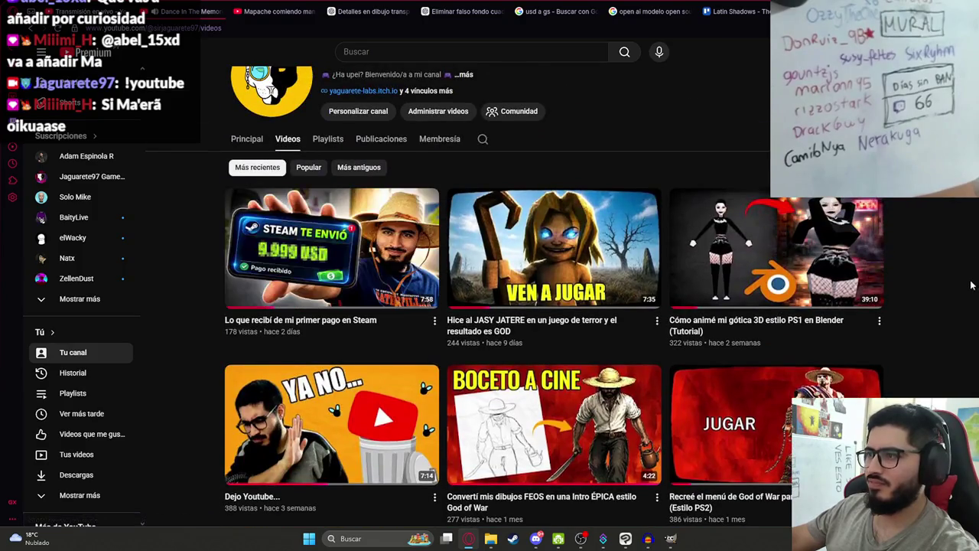
{"action": "scroll", "coordinate": [489, 115], "scroll_direction": "up", "scroll_amount": 2}
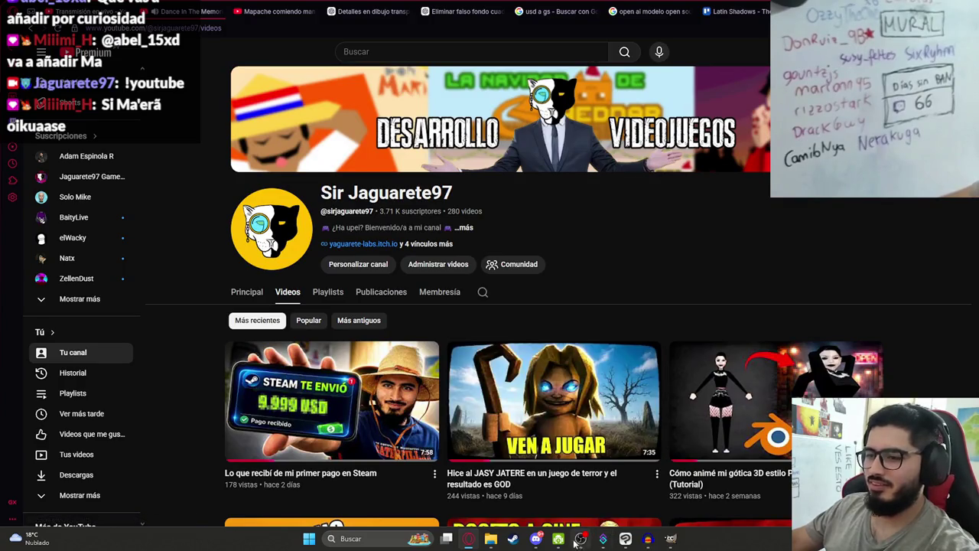
{"action": "mouse_move", "coordinate": [535, 539]}
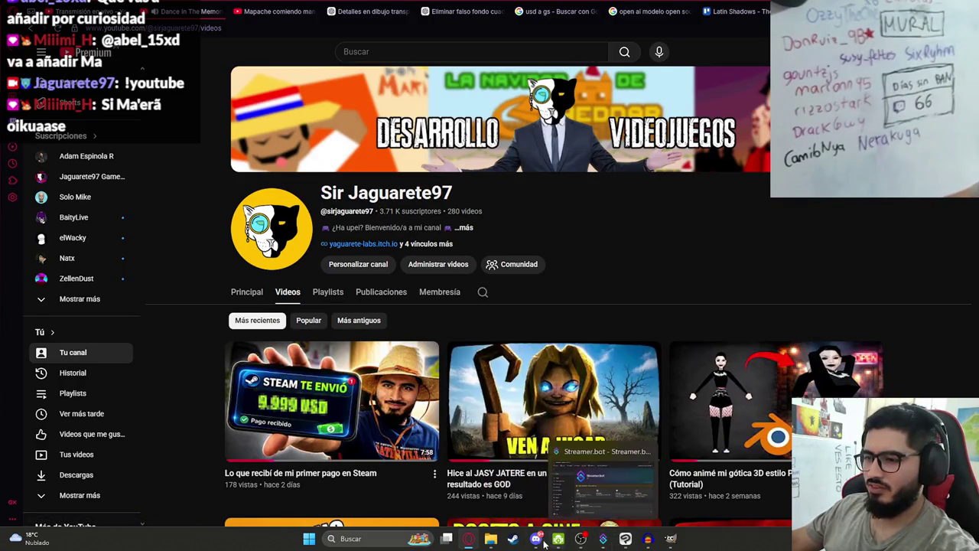
{"action": "left_click", "coordinate": [535, 482]}
Return to the shadow-creatures drawing and hide the grey background layer for transparency
{"action": "left_click", "coordinate": [623, 539]}
{"action": "left_click", "coordinate": [623, 539]}
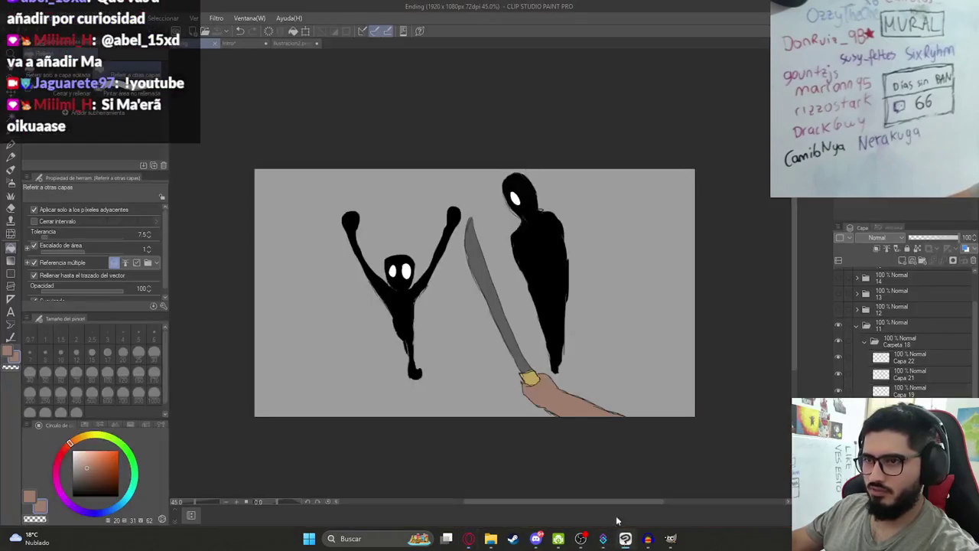
{"action": "scroll", "coordinate": [514, 324], "scroll_direction": "up", "scroll_amount": 1}
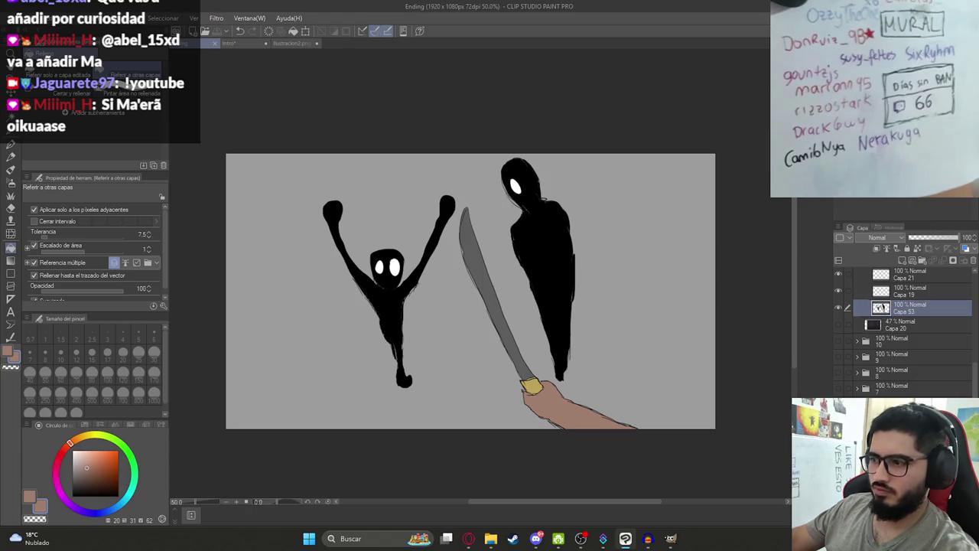
{"action": "left_click", "coordinate": [12, 17]}
{"action": "mouse_move", "coordinate": [49, 149]}
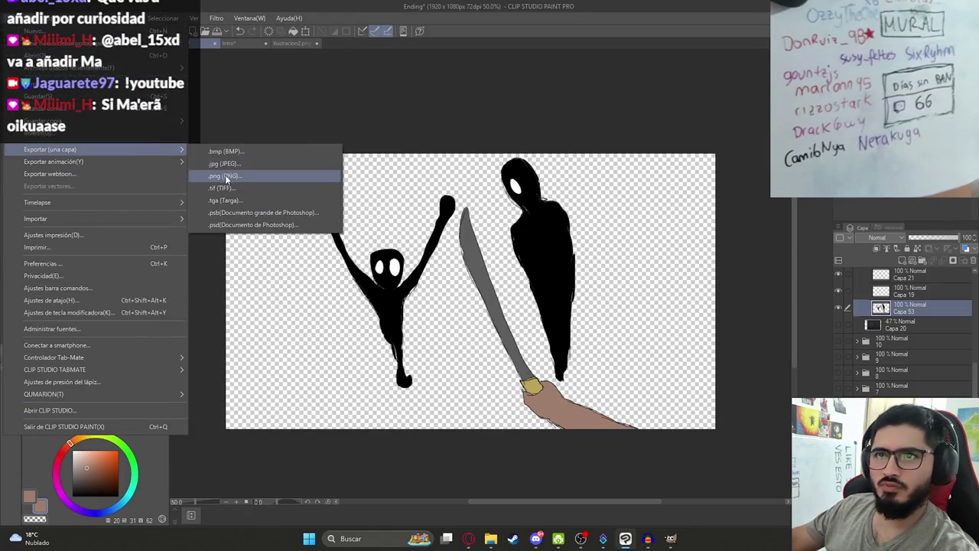
Export the layer as Ilustracion14.png at 1920×1080 into the Ending folder
{"action": "left_click", "coordinate": [227, 179]}
{"action": "scroll", "coordinate": [484, 252], "scroll_direction": "down", "scroll_amount": 2}
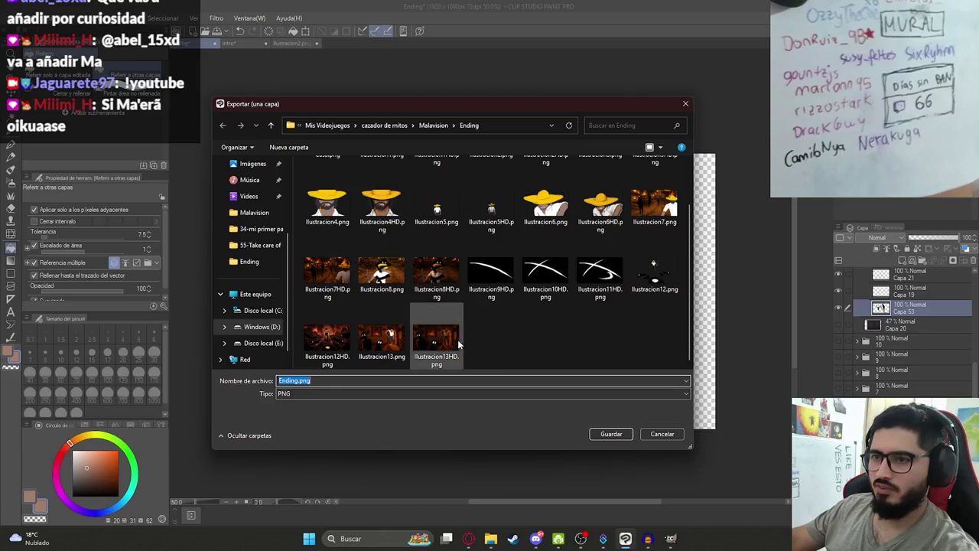
{"action": "left_click", "coordinate": [382, 341]}
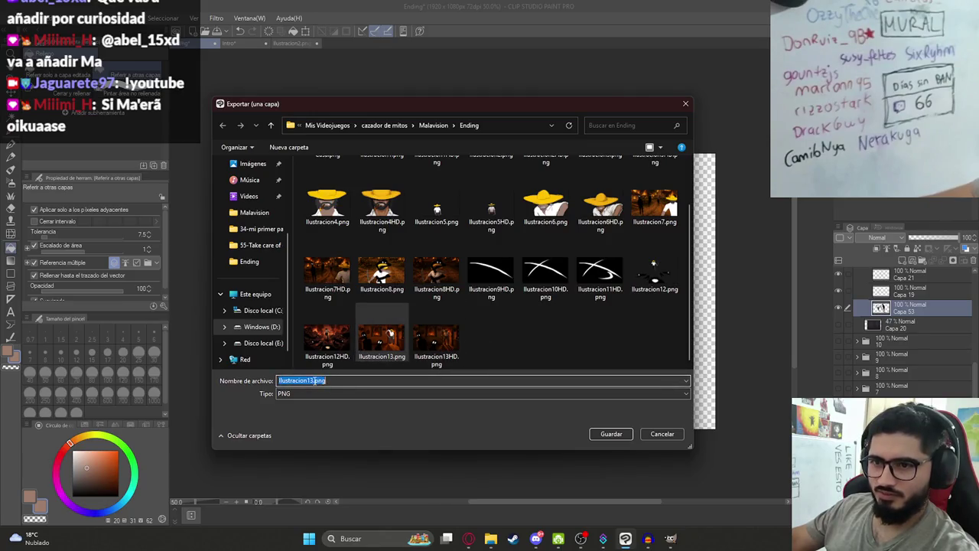
{"action": "double_click", "coordinate": [438, 330]}
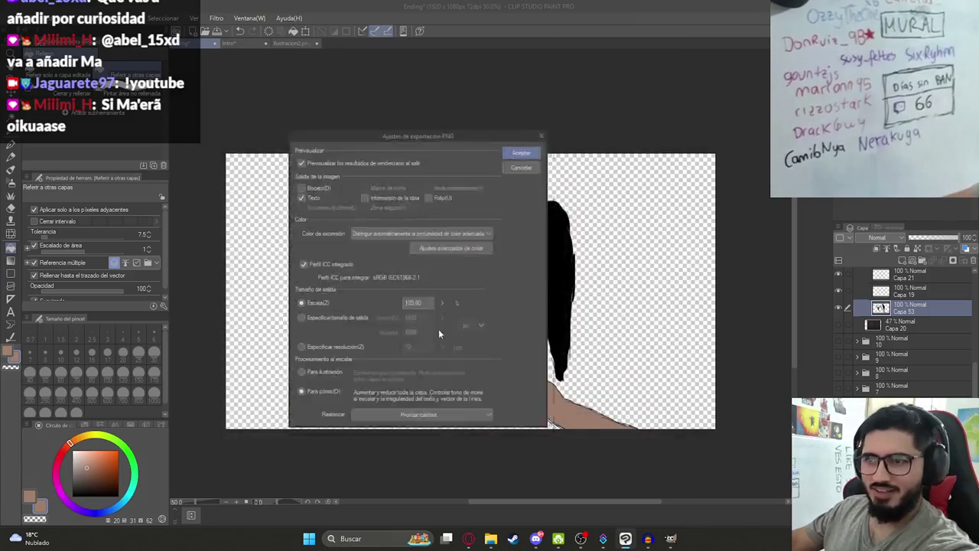
{"action": "key", "text": "Return"}
Check the new PNG in the Ending folder, then bring the browser back to the front
{"action": "scroll", "coordinate": [475, 283], "scroll_direction": "up", "scroll_amount": 1}
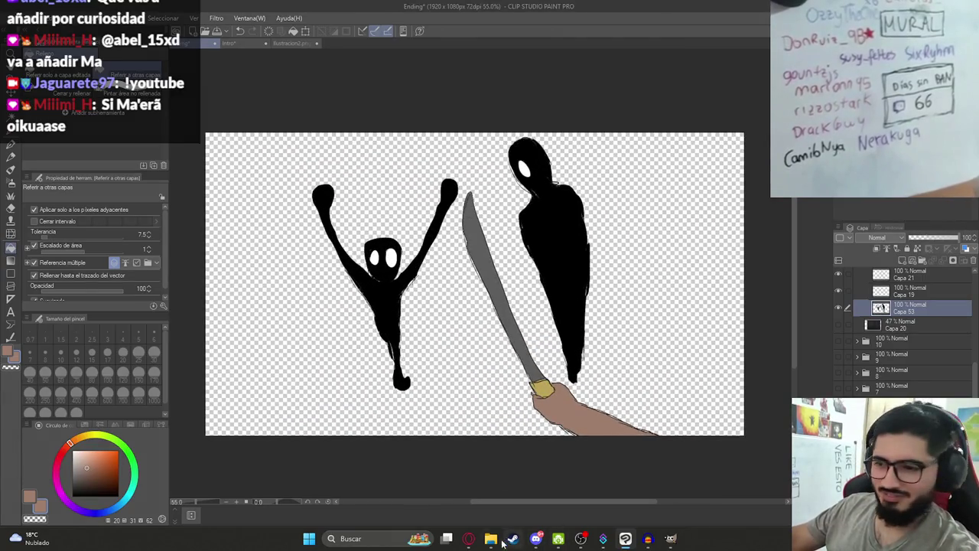
{"action": "left_click", "coordinate": [497, 539]}
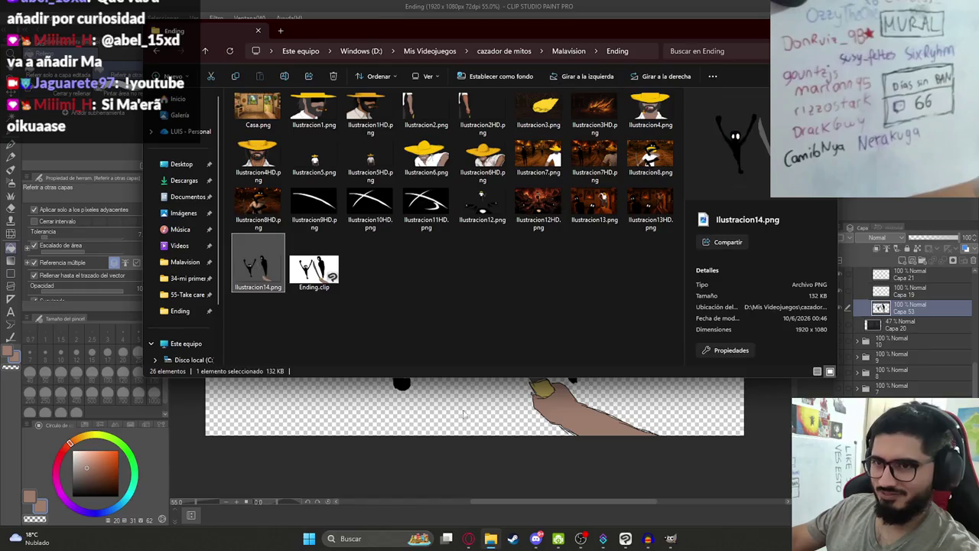
{"action": "left_click", "coordinate": [468, 538]}
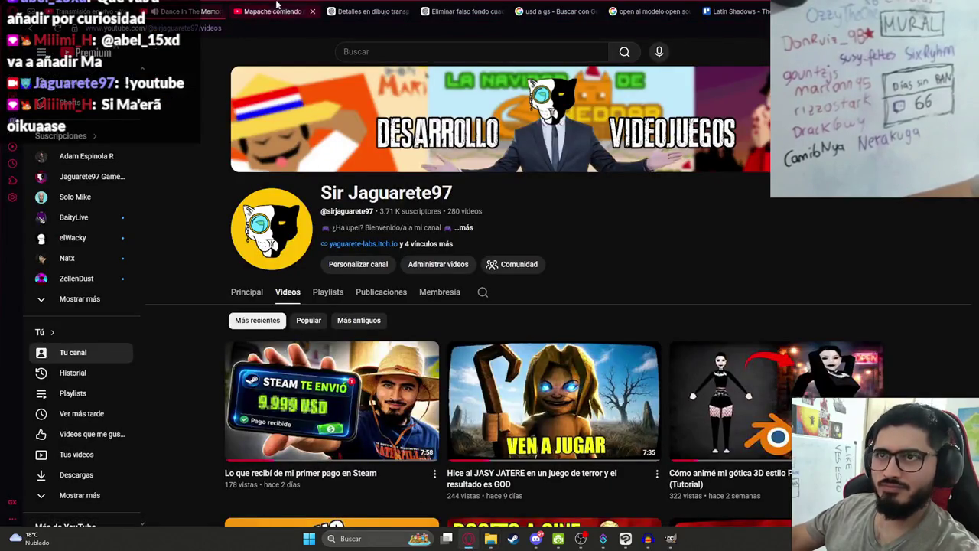
Paste the exported sketch into the house-fire chat and send a prompt for a dark kitchen lit by the outside fire
{"action": "left_click", "coordinate": [367, 11]}
{"action": "key", "text": "Escape"}
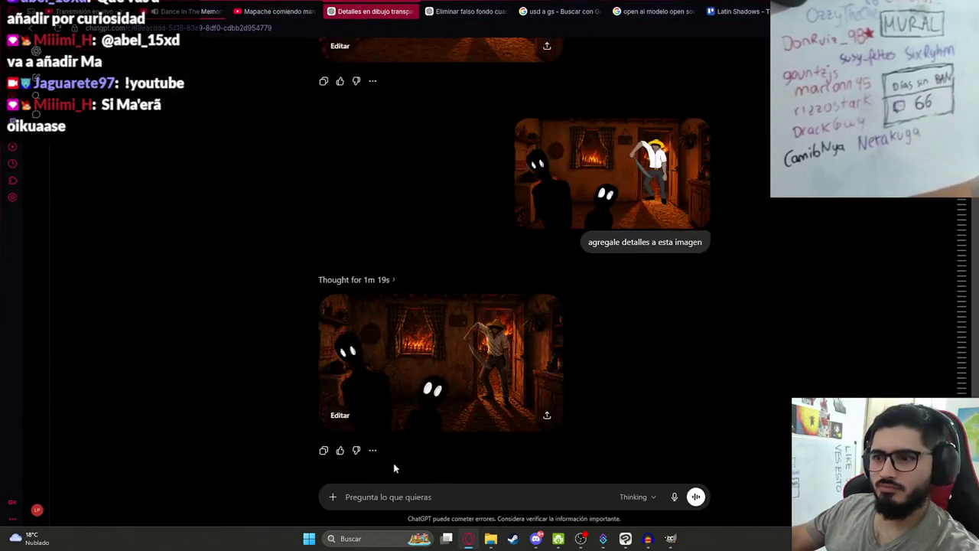
{"action": "key", "text": "ctrl+v"}
{"action": "type", "text": "A:a"}
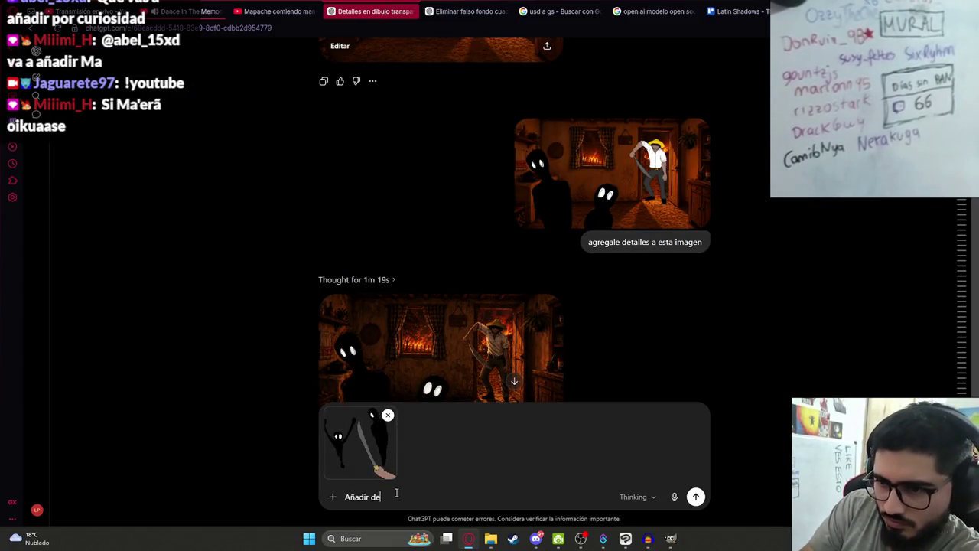
{"action": "type", "text": " a esta"}
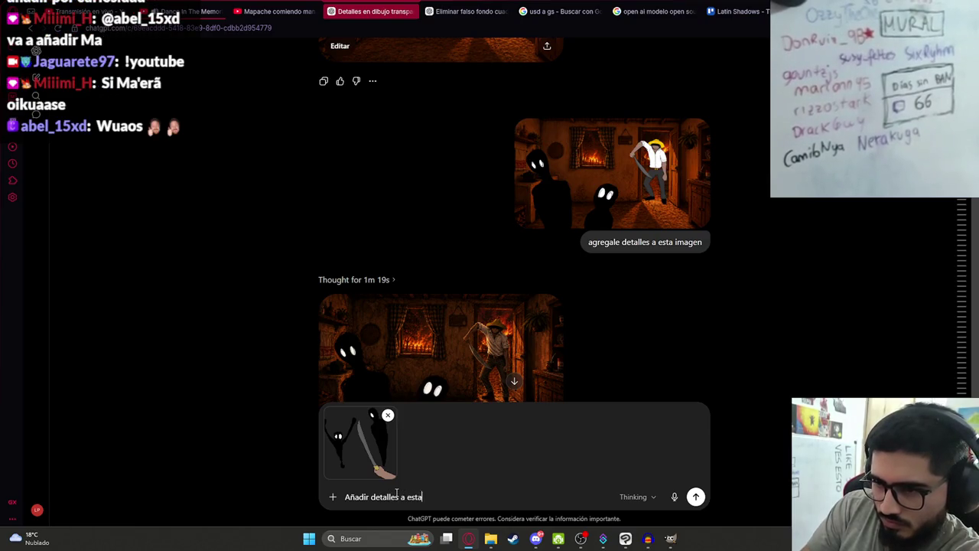
{"action": "type", "text": " imagen, es dentro de la cocina oscura con leve ilu"}
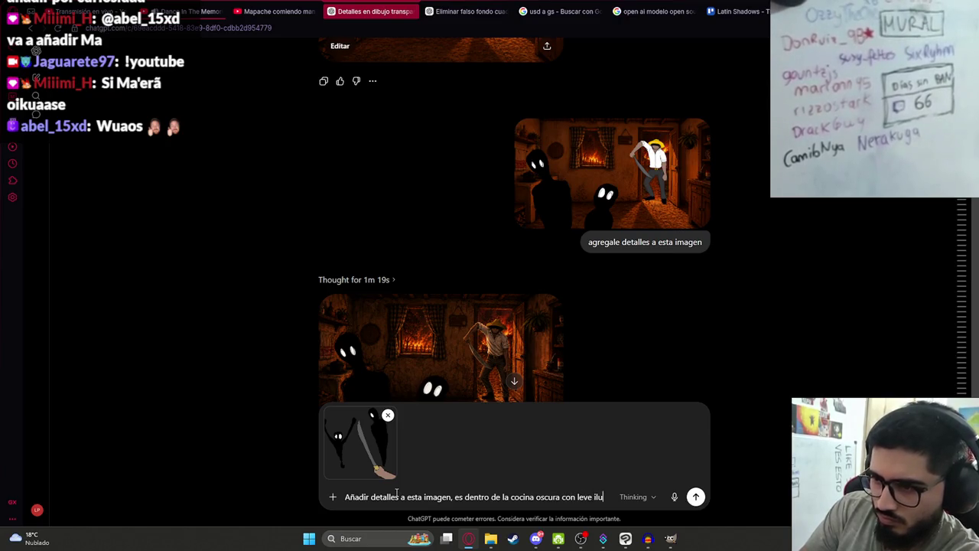
{"action": "type", "text": "minacion por el"}
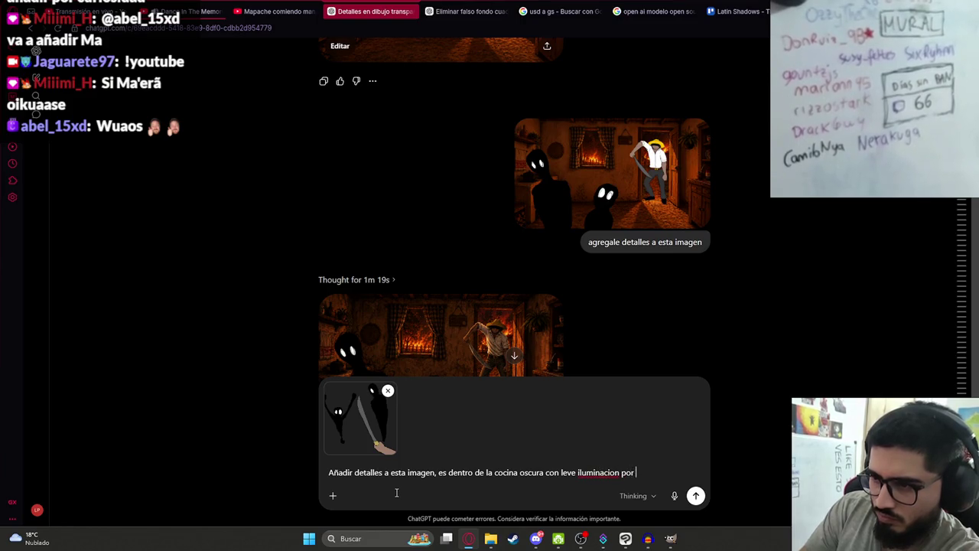
{"action": "type", "text": " incendio de a"}
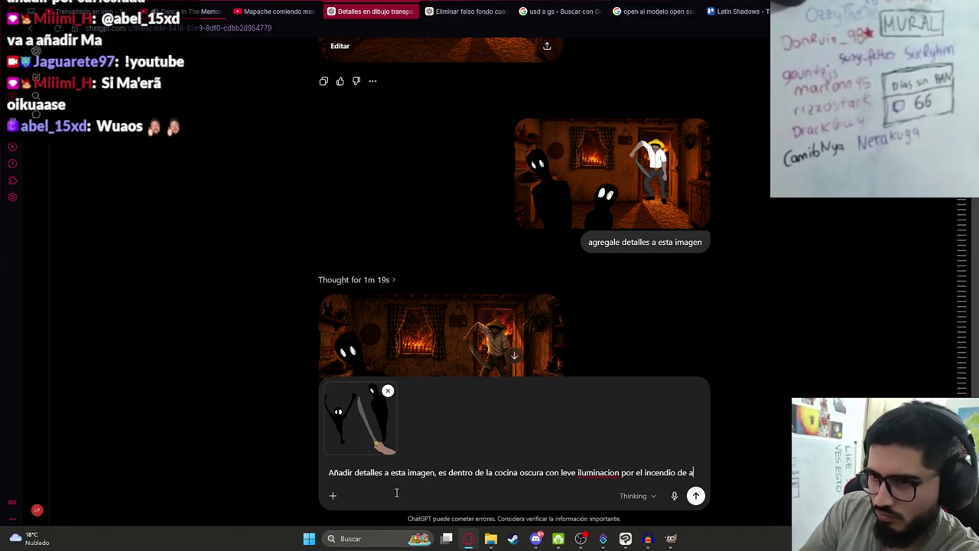
{"action": "type", "text": "fuera"}
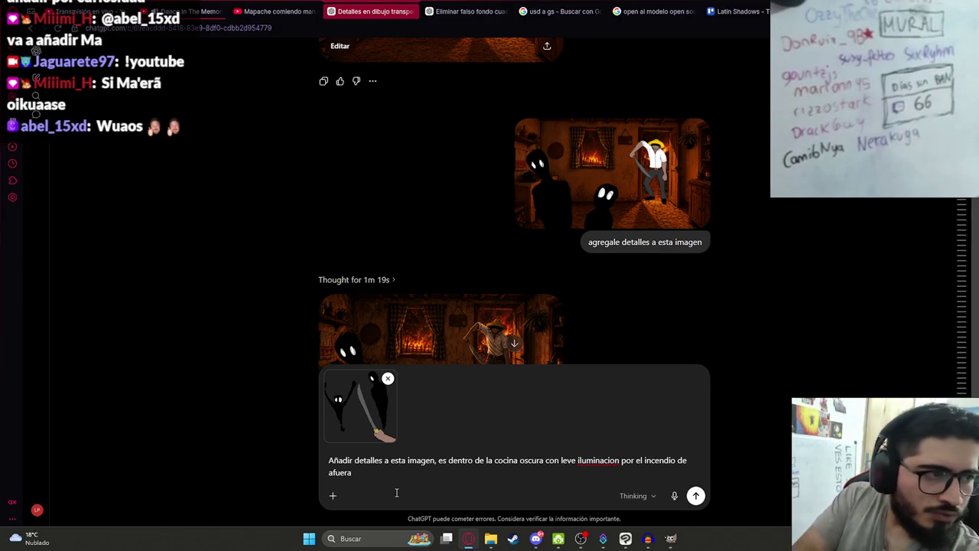
{"action": "key", "text": "Return"}
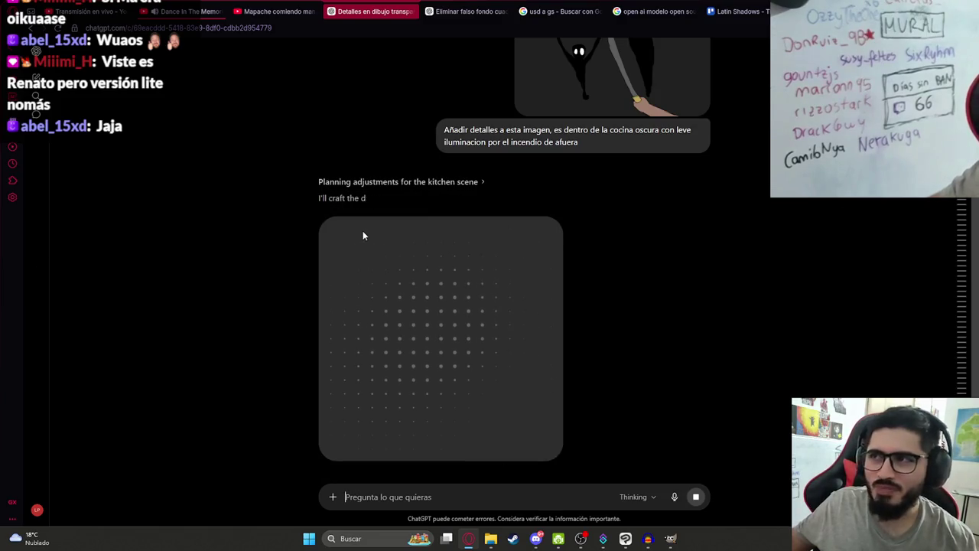
Scroll the chat to follow ChatGPT planning the 16:9 kitchen scene while it generates
{"action": "scroll", "coordinate": [442, 309], "scroll_direction": "down", "scroll_amount": 3}
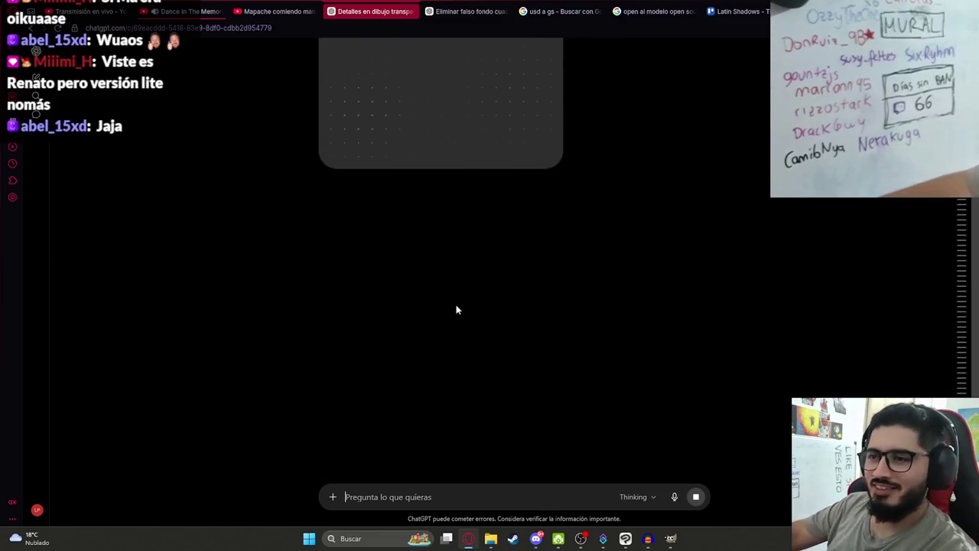
{"action": "scroll", "coordinate": [417, 306], "scroll_direction": "up", "scroll_amount": 1}
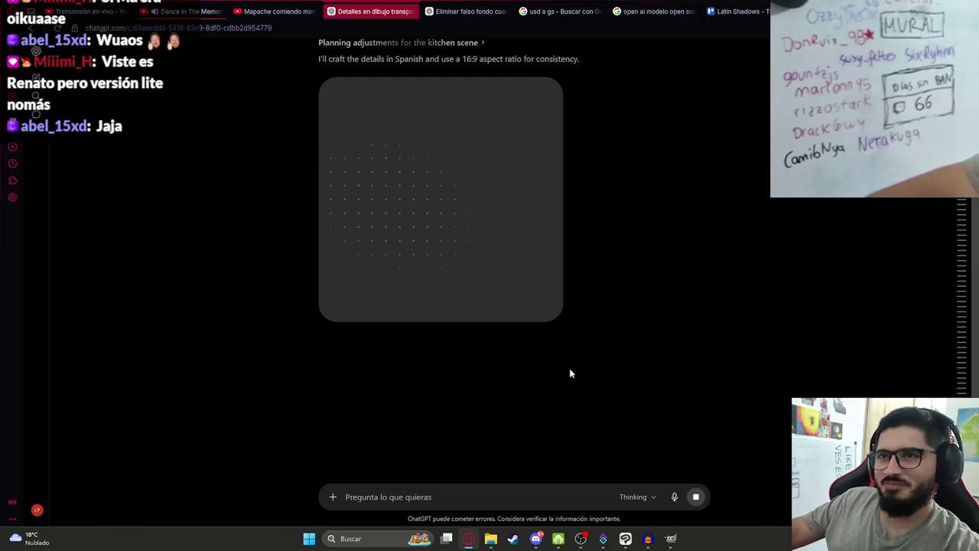
{"action": "scroll", "coordinate": [569, 373], "scroll_direction": "up", "scroll_amount": 2}
{"action": "left_click", "coordinate": [619, 539]}
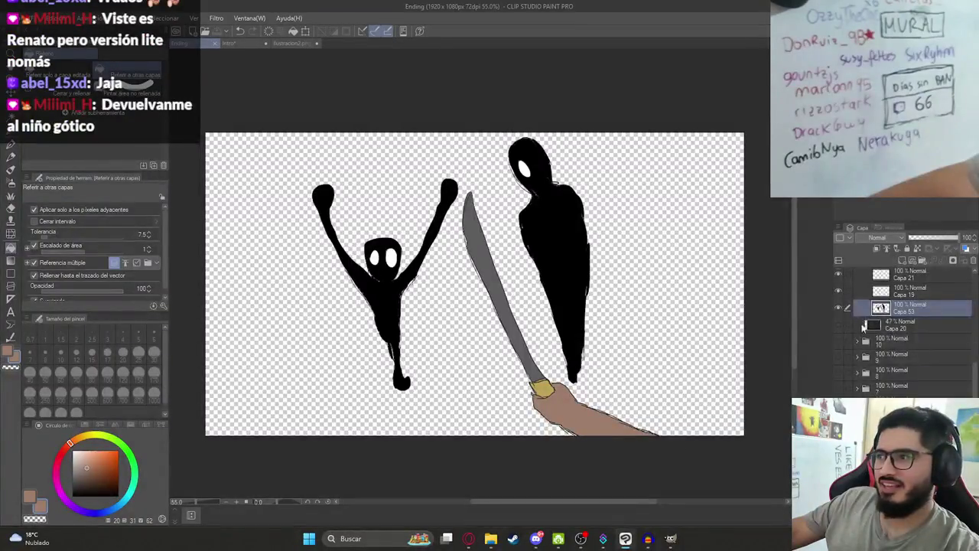
{"action": "scroll", "coordinate": [867, 348], "scroll_direction": "up", "scroll_amount": 3}
{"action": "left_click", "coordinate": [837, 354]}
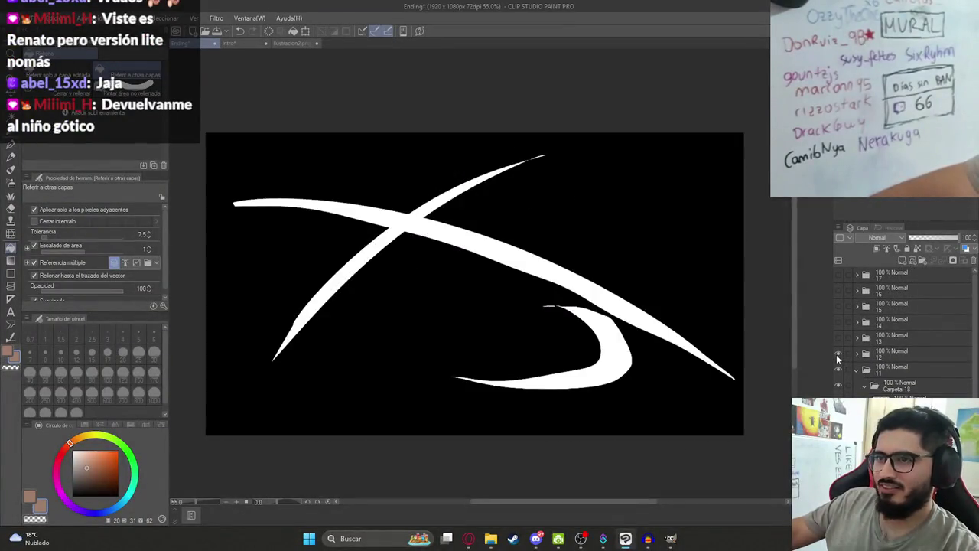
{"action": "left_click", "coordinate": [837, 354]}
{"action": "left_click", "coordinate": [838, 335]}
{"action": "left_click", "coordinate": [839, 335]}
{"action": "left_click", "coordinate": [838, 322]}
{"action": "left_click", "coordinate": [839, 322]}
{"action": "left_click", "coordinate": [839, 306]}
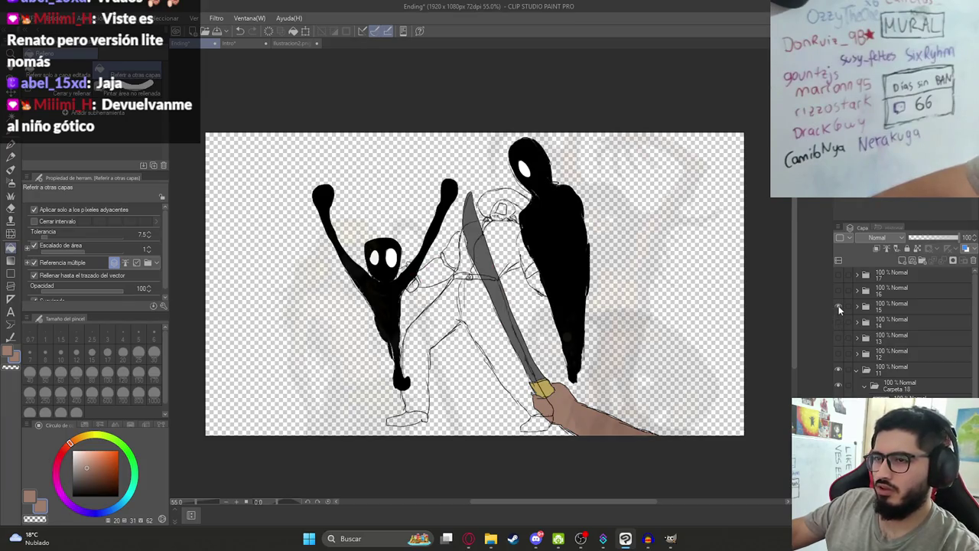
{"action": "left_click", "coordinate": [839, 306]}
{"action": "left_click", "coordinate": [838, 291]}
{"action": "left_click", "coordinate": [838, 291]}
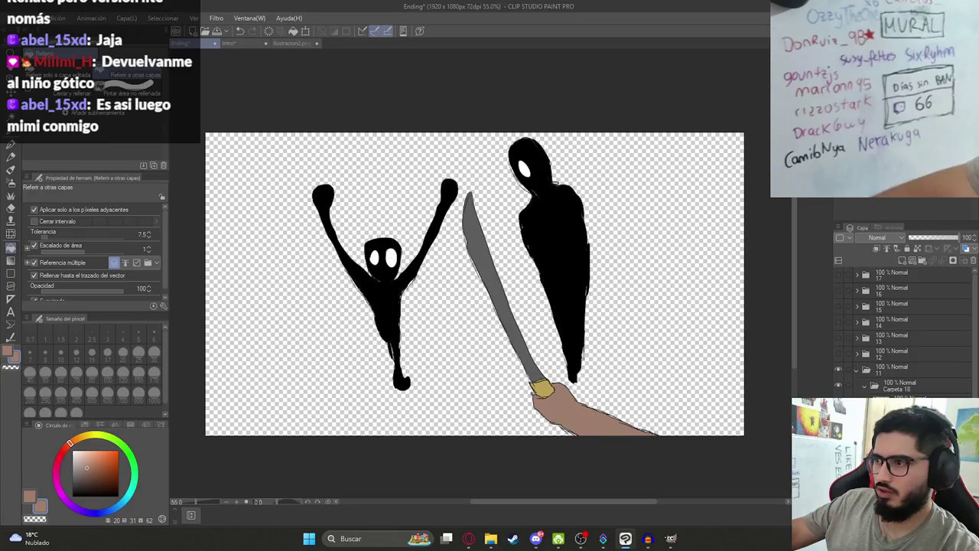
{"action": "scroll", "coordinate": [902, 336], "scroll_direction": "down", "scroll_amount": 2}
{"action": "left_click", "coordinate": [468, 538]}
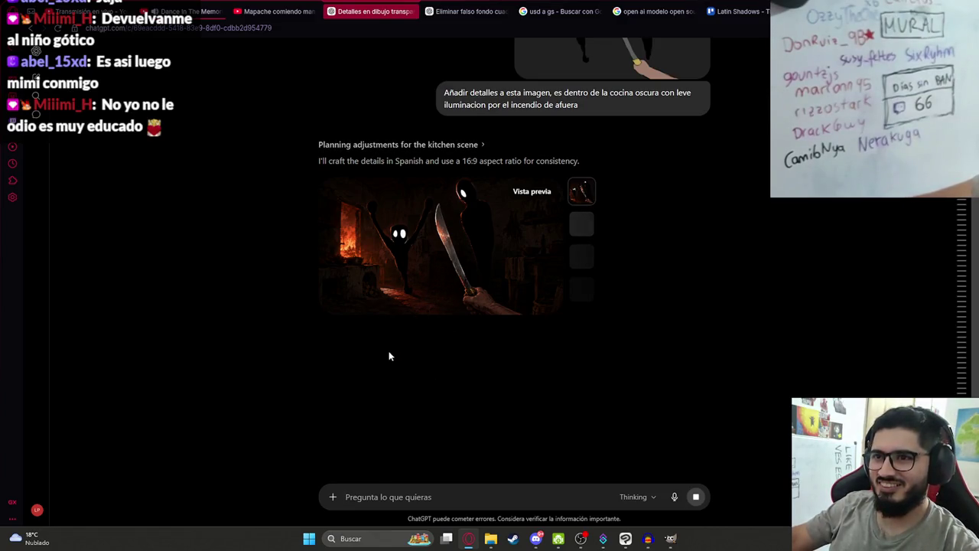
View the generated firelit kitchen image full size twice, then return to Clip Studio Paint
{"action": "left_click", "coordinate": [392, 306]}
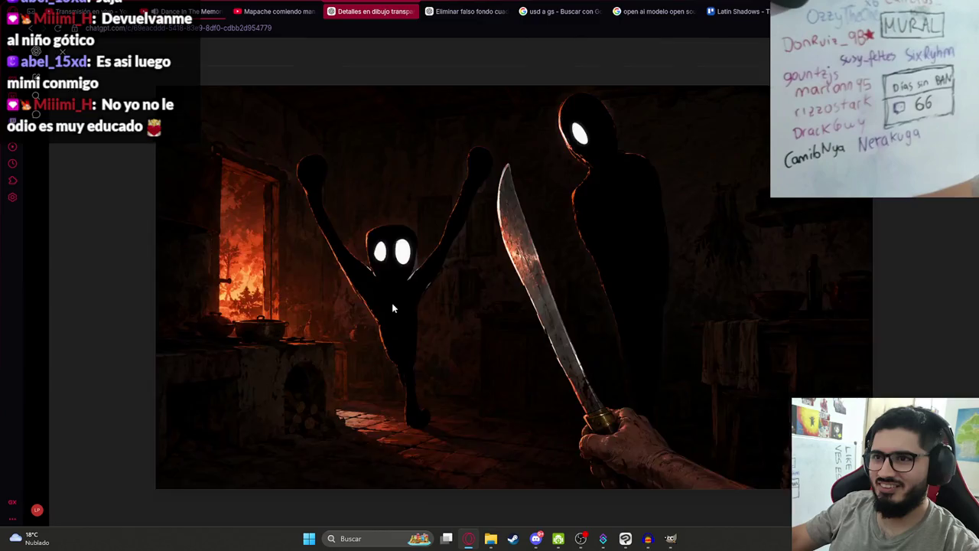
{"action": "left_click", "coordinate": [103, 240]}
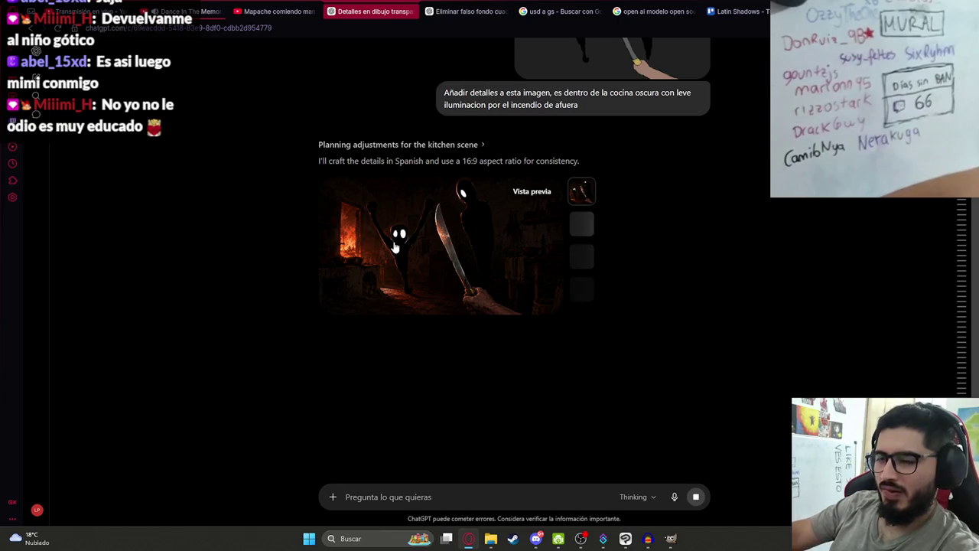
{"action": "left_click", "coordinate": [395, 247]}
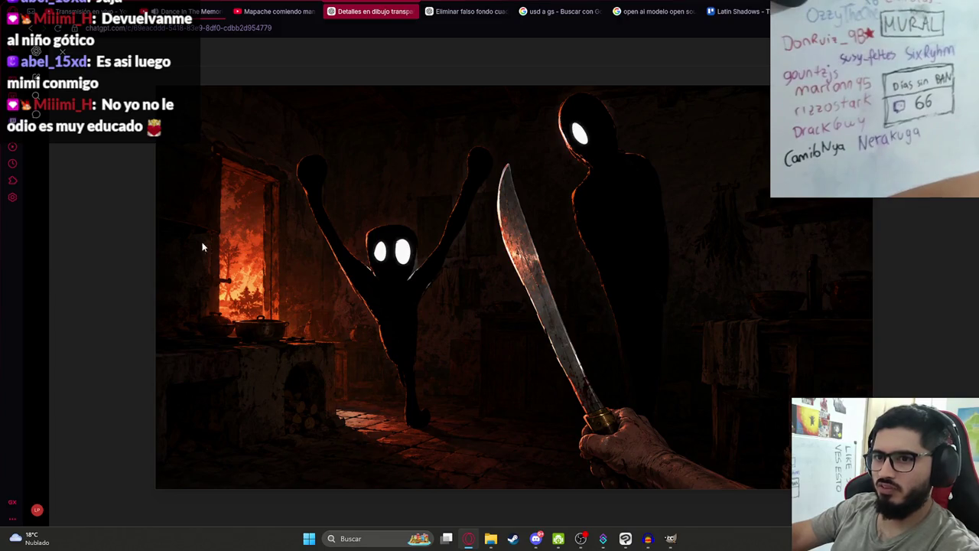
{"action": "key", "text": "Escape"}
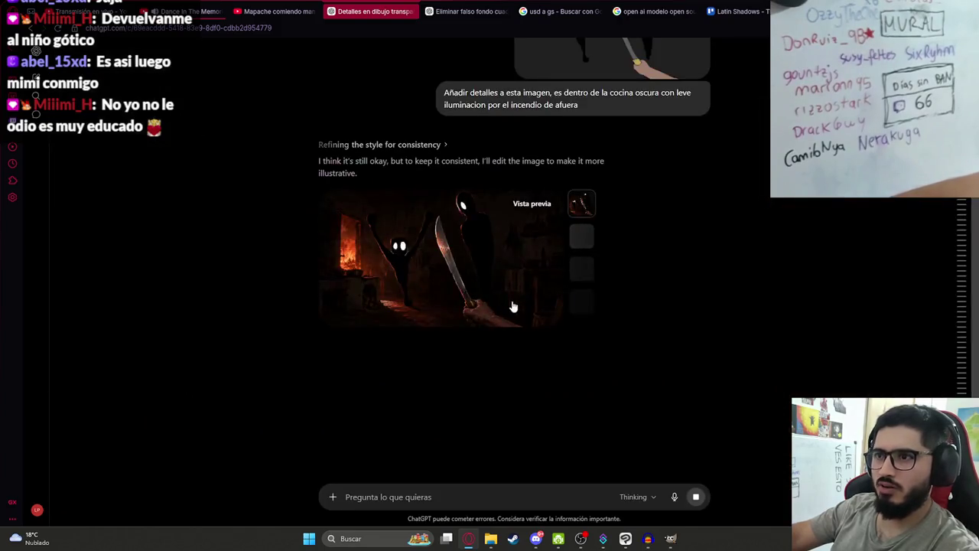
{"action": "scroll", "coordinate": [495, 354], "scroll_direction": "up", "scroll_amount": 3}
{"action": "scroll", "coordinate": [495, 355], "scroll_direction": "up", "scroll_amount": 2}
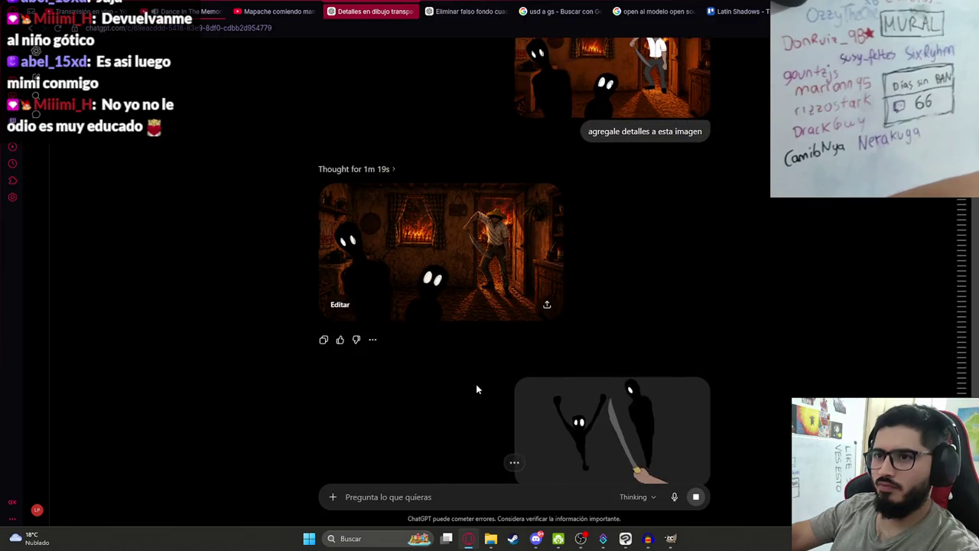
{"action": "scroll", "coordinate": [476, 390], "scroll_direction": "down", "scroll_amount": 5}
{"action": "scroll", "coordinate": [449, 408], "scroll_direction": "up", "scroll_amount": 1}
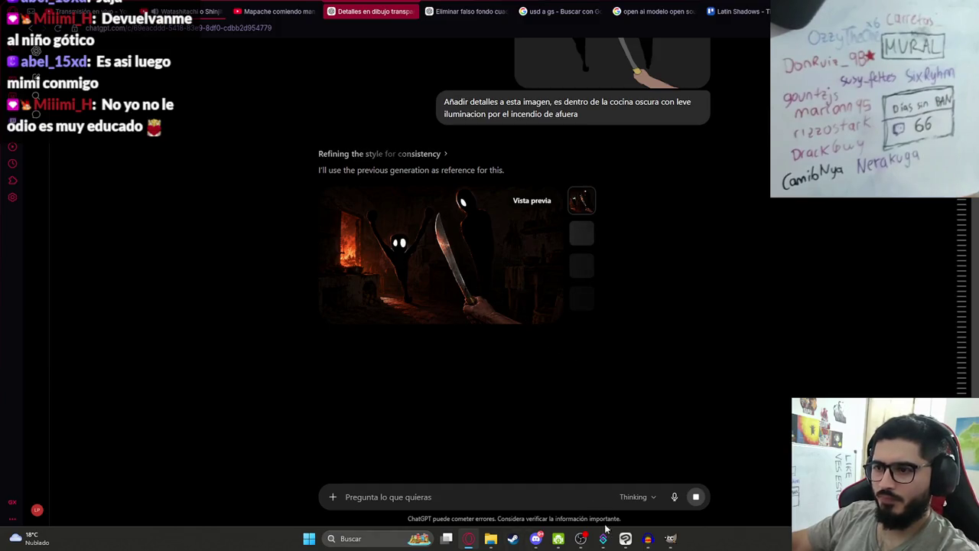
{"action": "left_click", "coordinate": [625, 538]}
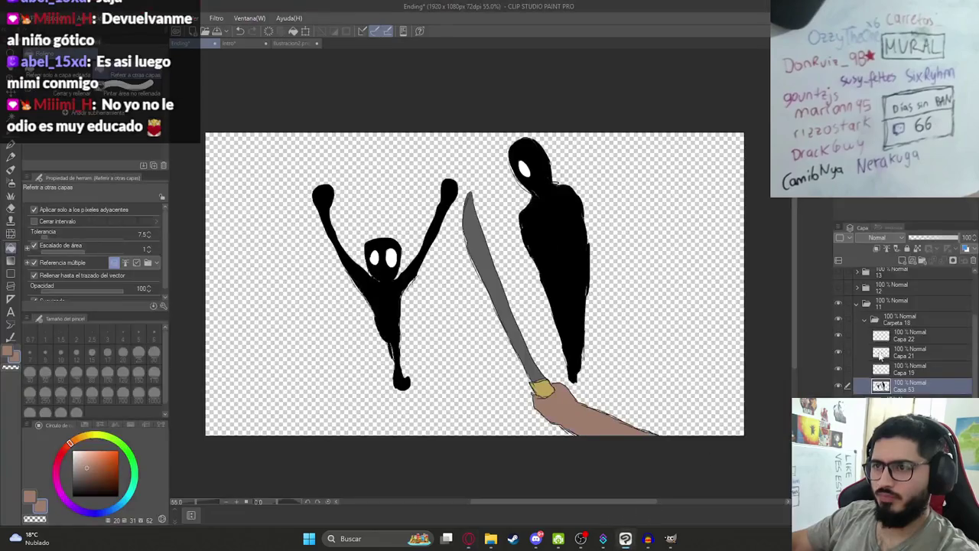
Collapse folder 11 and toggle a rough sketch layer's visibility, then return to ChatGPT
{"action": "left_click", "coordinate": [859, 305]}
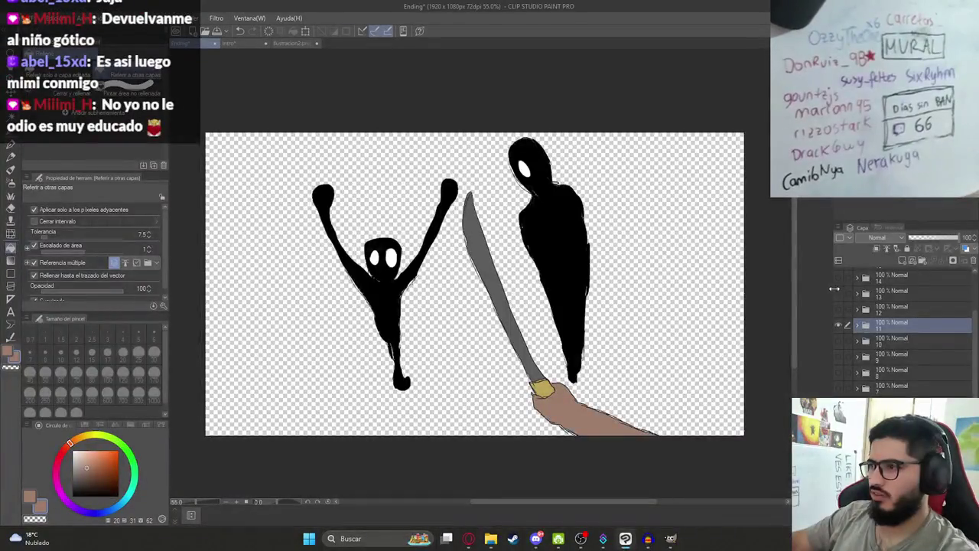
{"action": "left_click", "coordinate": [837, 294]}
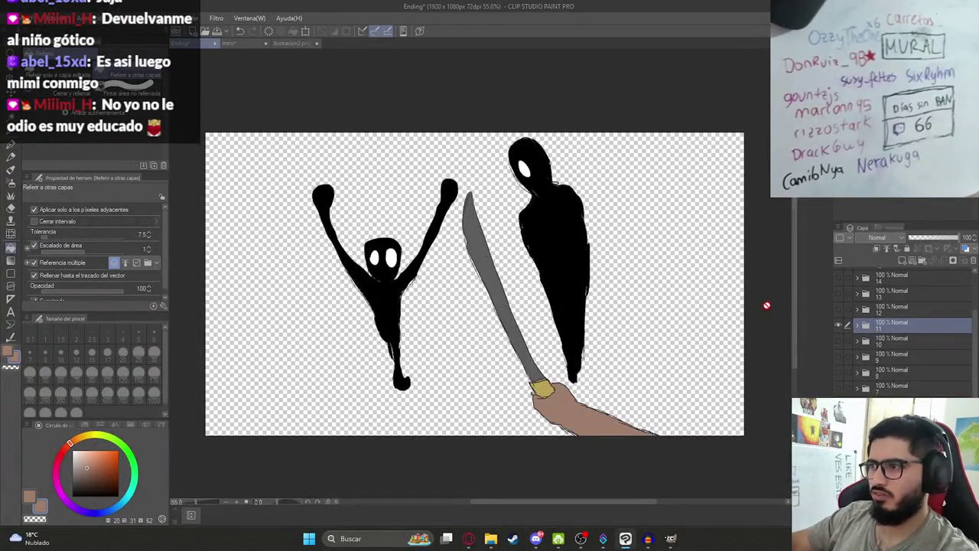
{"action": "key", "text": "alt+Tab"}
{"action": "scroll", "coordinate": [473, 325], "scroll_direction": "up", "scroll_amount": 5}
{"action": "scroll", "coordinate": [428, 290], "scroll_direction": "down", "scroll_amount": 5}
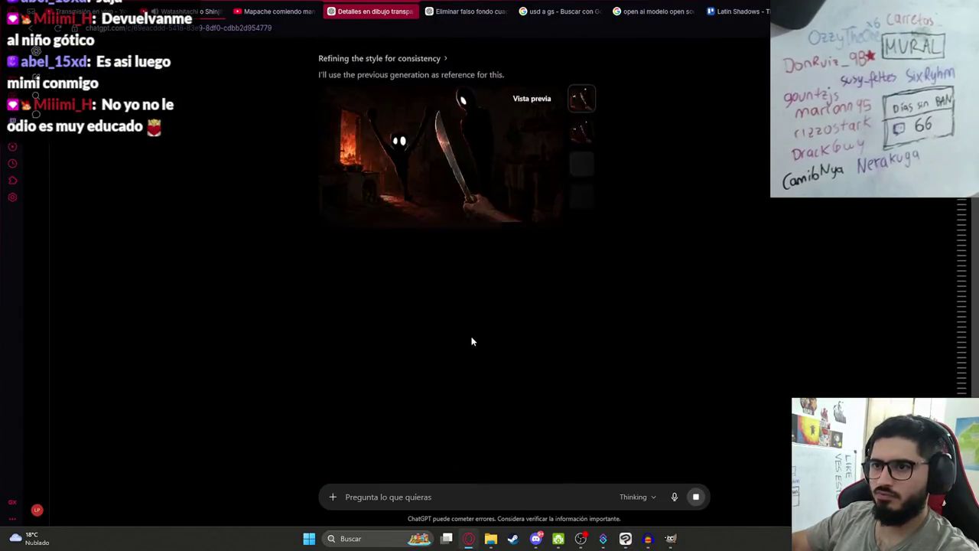
Scroll to the second kitchen image version and preview it full size
{"action": "scroll", "coordinate": [459, 322], "scroll_direction": "up", "scroll_amount": 3}
{"action": "scroll", "coordinate": [459, 321], "scroll_direction": "up", "scroll_amount": 1}
{"action": "scroll", "coordinate": [466, 319], "scroll_direction": "down", "scroll_amount": 1}
{"action": "scroll", "coordinate": [466, 319], "scroll_direction": "down", "scroll_amount": 5}
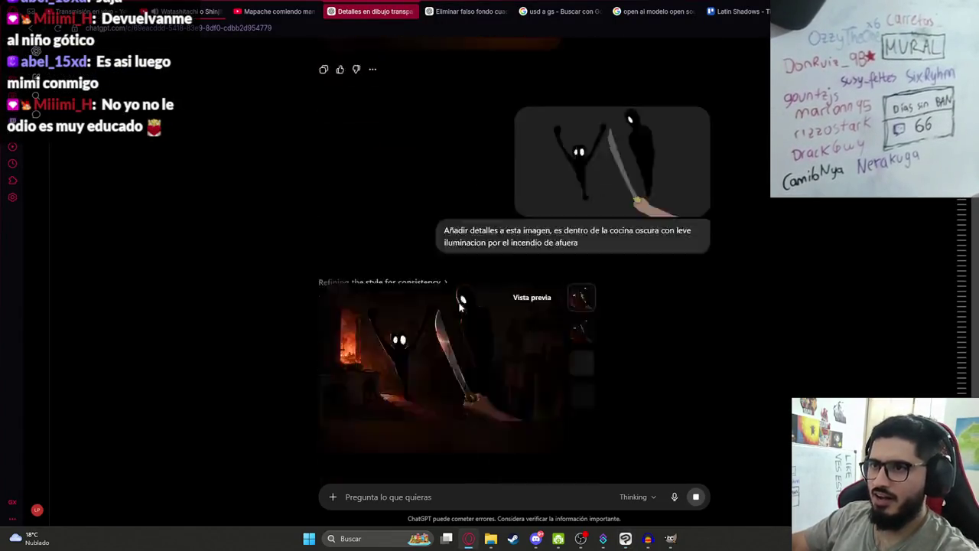
{"action": "scroll", "coordinate": [444, 306], "scroll_direction": "up", "scroll_amount": 2}
{"action": "left_click", "coordinate": [420, 235]}
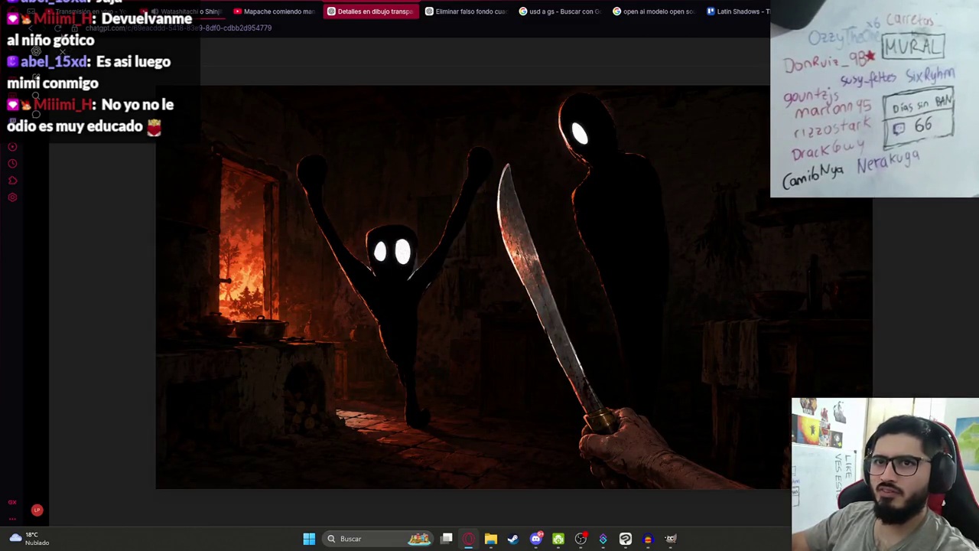
{"action": "key", "text": "Escape"}
Reload the chat page and return to the ChatGPT tab to load the finished image
{"action": "key", "text": "F5"}
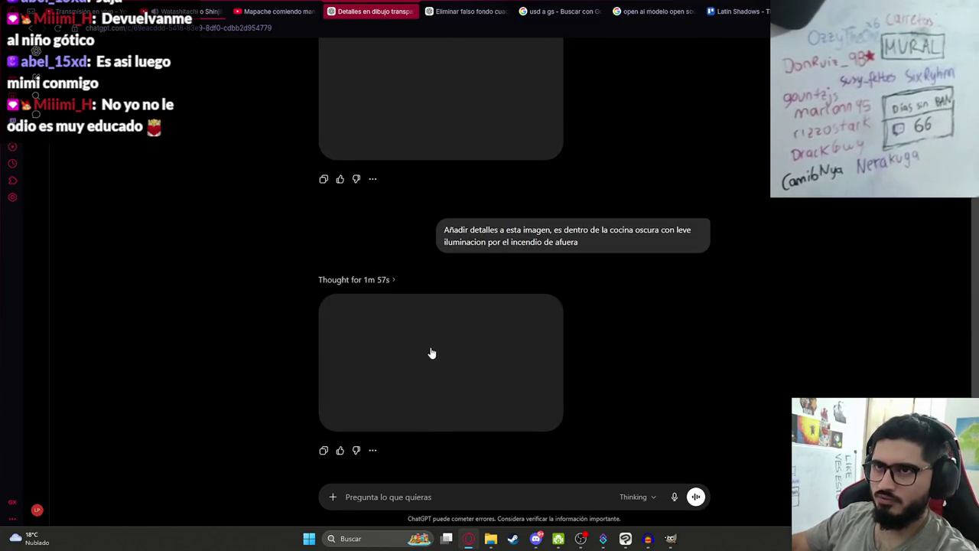
{"action": "key", "text": "ctrl+shift+Tab"}
{"action": "key", "text": "ctrl+shift+Tab"}
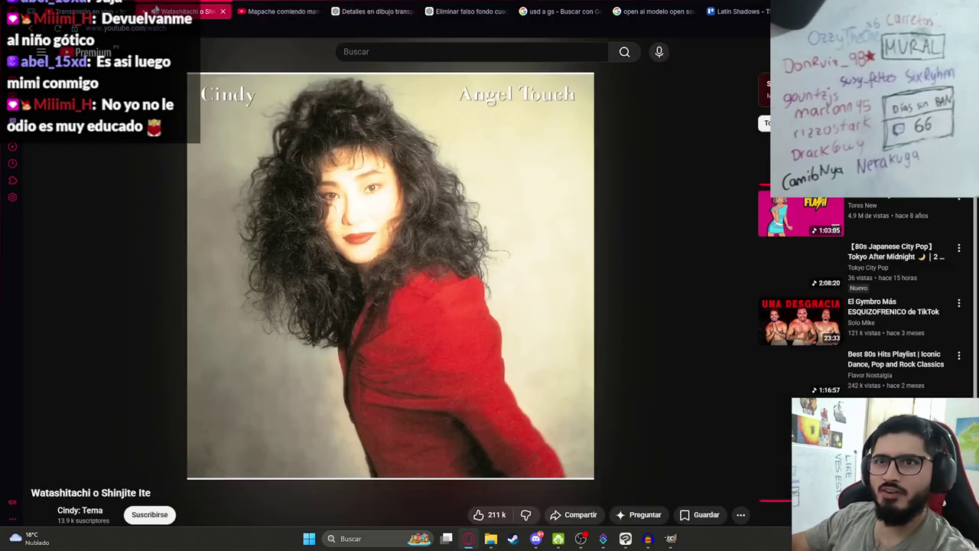
{"action": "left_click", "coordinate": [371, 10]}
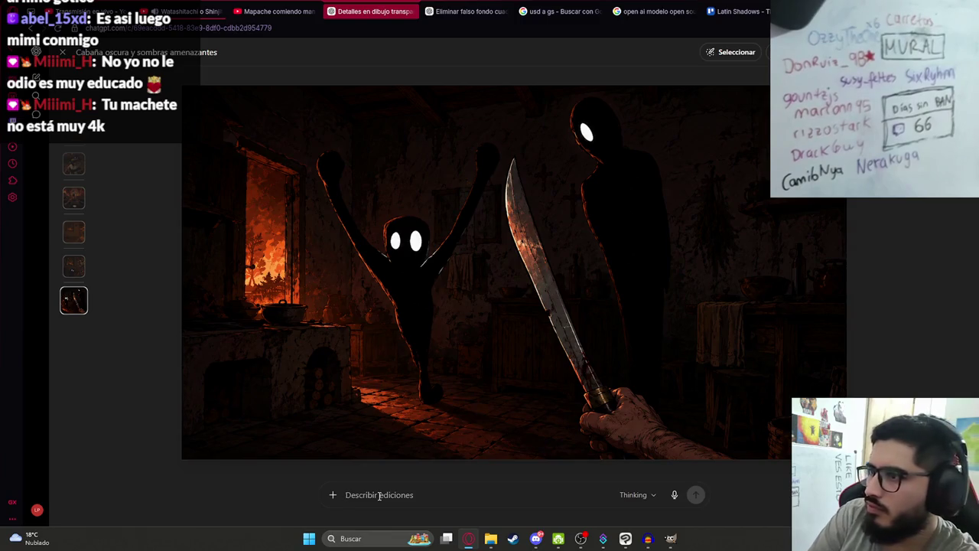
Send a follow-up asking for the scene from an angle facing further inside the house
{"action": "type", "text": "esta bien, pero no debe dar a ese angu"}
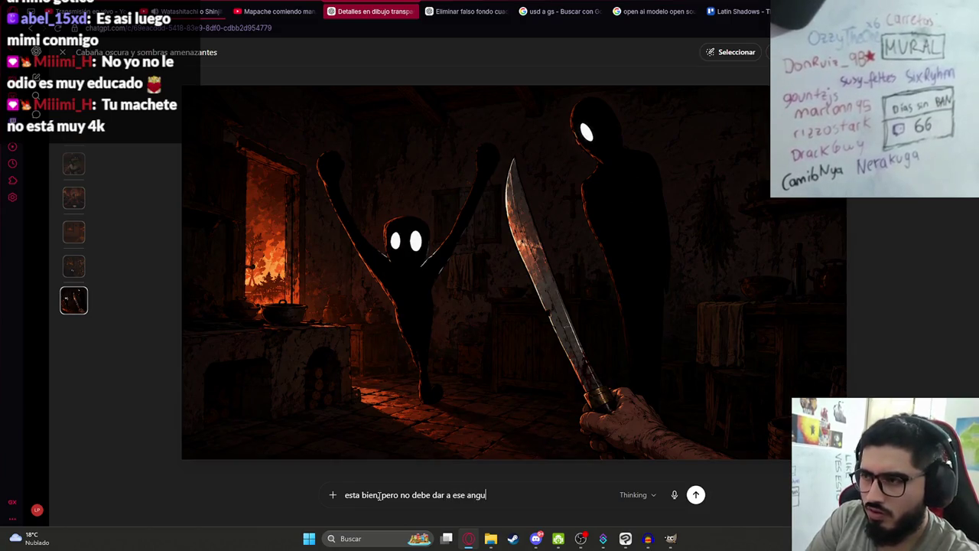
{"action": "type", "text": "lo, sino a otro "}
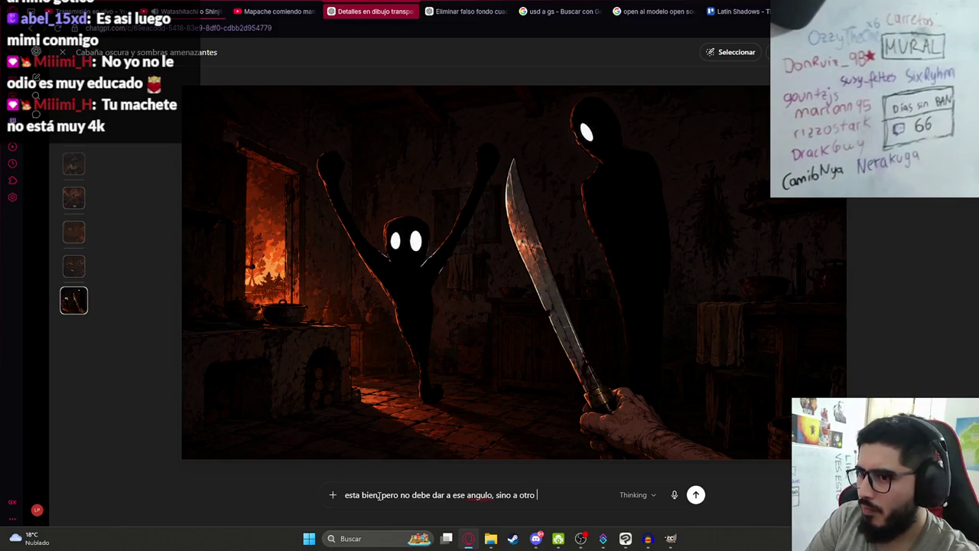
{"action": "type", "text": "hacia dentro de la"}
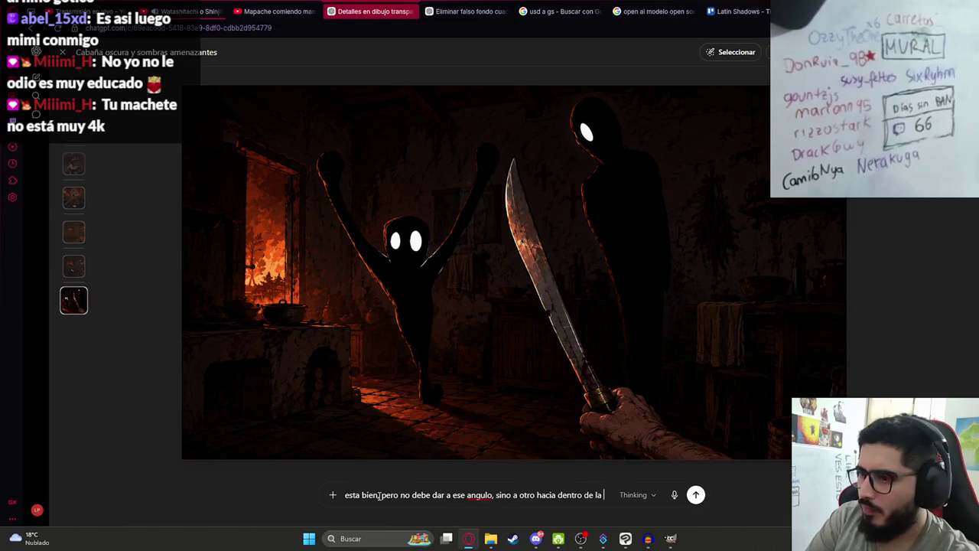
{"action": "type", "text": "casa"}
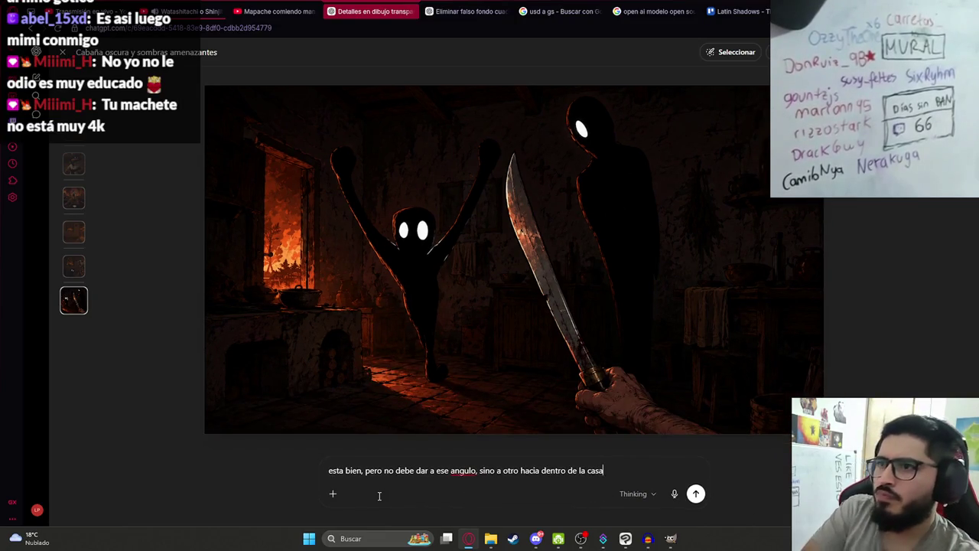
{"action": "key", "text": "Return"}
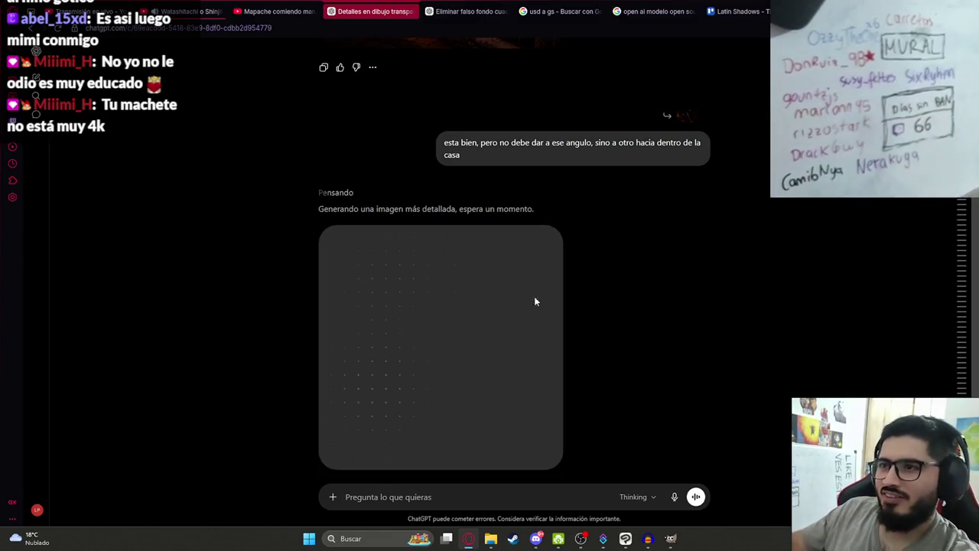
{"action": "scroll", "coordinate": [664, 321], "scroll_direction": "up", "scroll_amount": 5}
{"action": "scroll", "coordinate": [636, 319], "scroll_direction": "up", "scroll_amount": 5}
{"action": "scroll", "coordinate": [581, 291], "scroll_direction": "up", "scroll_amount": 5}
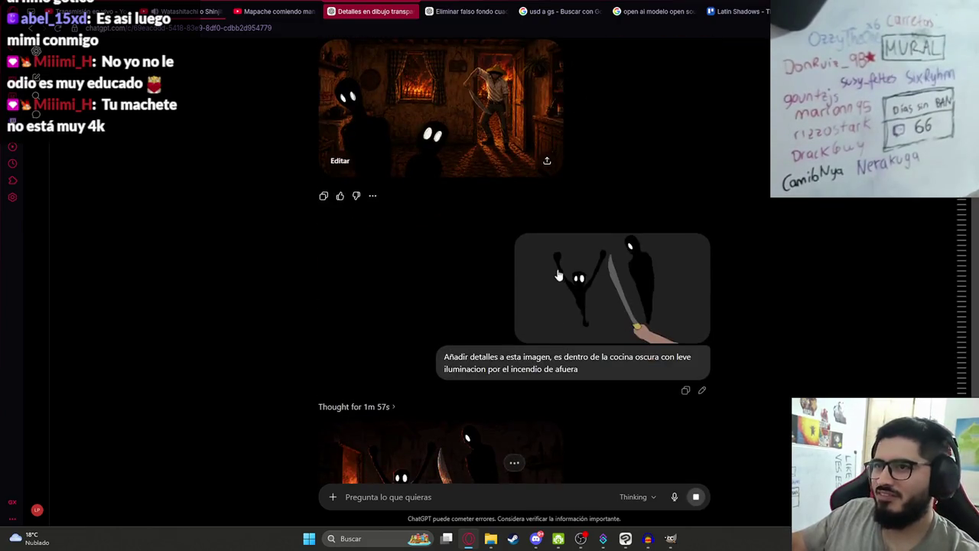
{"action": "scroll", "coordinate": [474, 243], "scroll_direction": "down", "scroll_amount": 3}
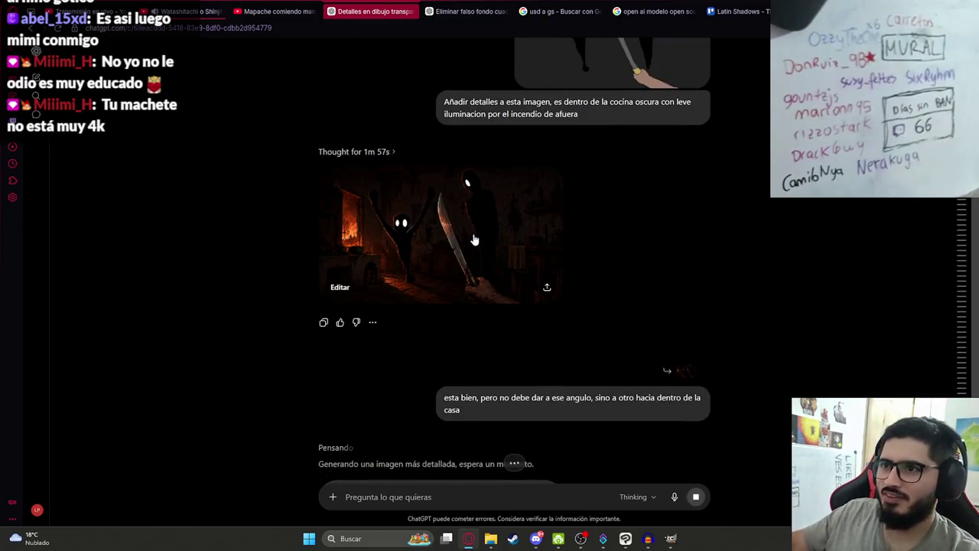
View the previous kitchen image full size, then switch to the sketch in Clip Studio Paint
{"action": "left_click", "coordinate": [474, 240]}
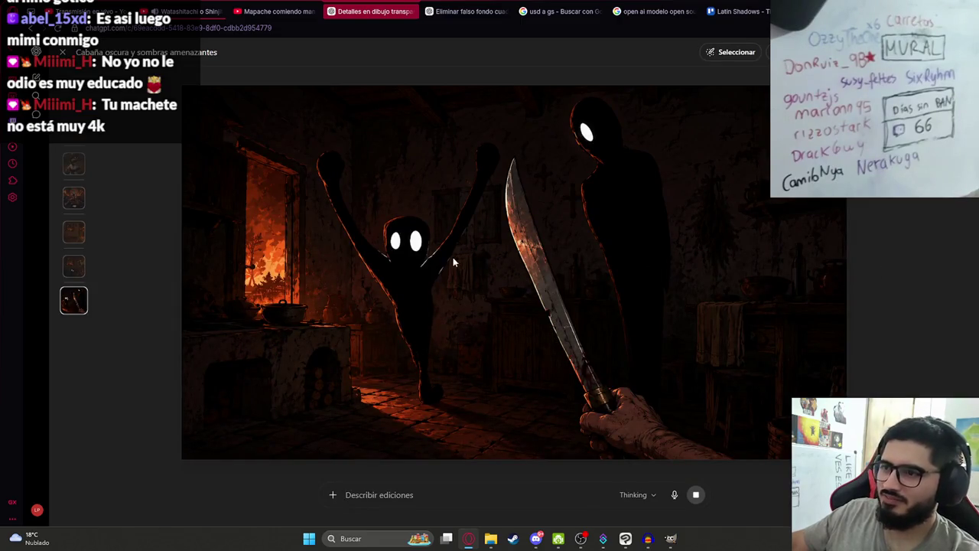
{"action": "left_click", "coordinate": [62, 52]}
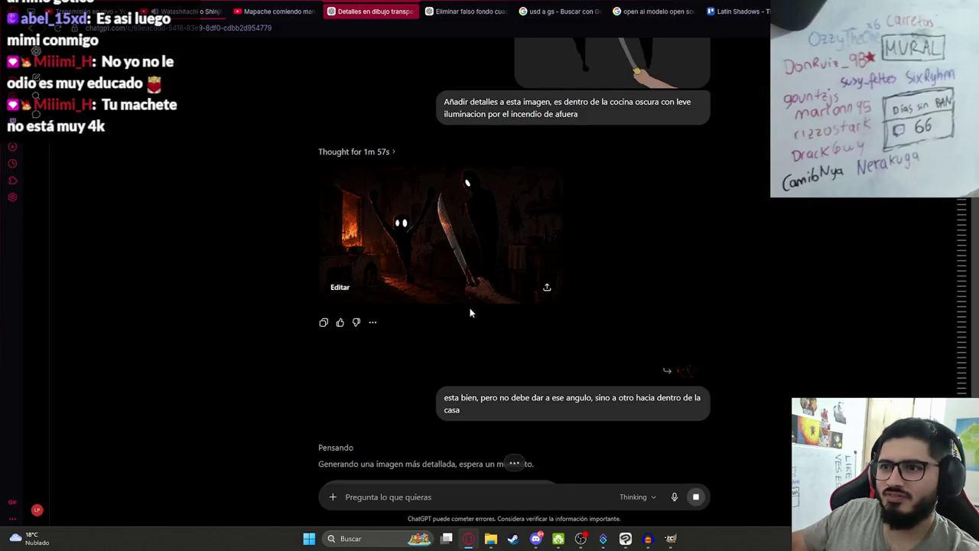
{"action": "scroll", "coordinate": [474, 318], "scroll_direction": "down", "scroll_amount": 4}
{"action": "scroll", "coordinate": [481, 324], "scroll_direction": "down", "scroll_amount": 2}
{"action": "key", "text": "alt+Tab"}
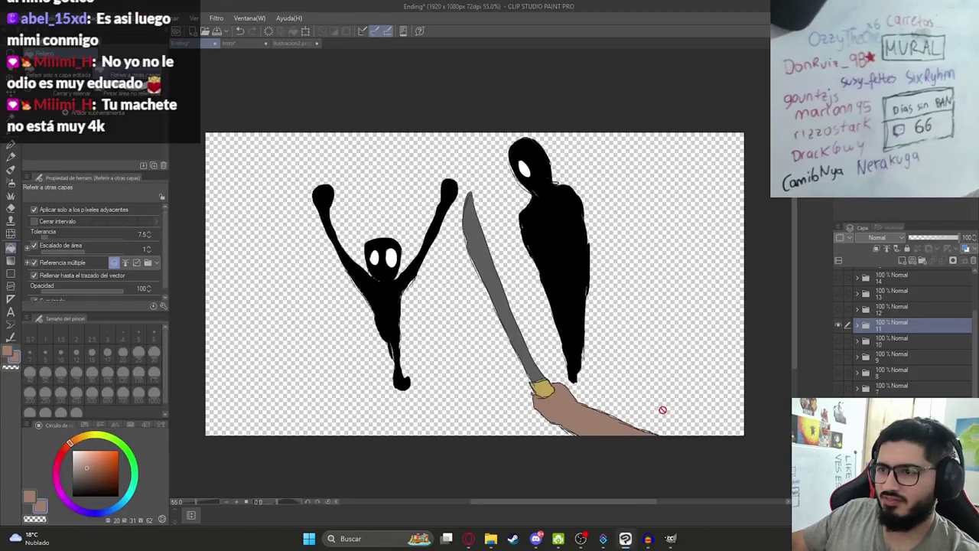
Hide the creature sketch and flip through folders 7–11, showing the hat-and-beard close-up and back-view straw-hat figure
{"action": "left_click", "coordinate": [839, 327]}
{"action": "left_click", "coordinate": [840, 374]}
{"action": "left_click", "coordinate": [840, 374]}
{"action": "left_click", "coordinate": [841, 388]}
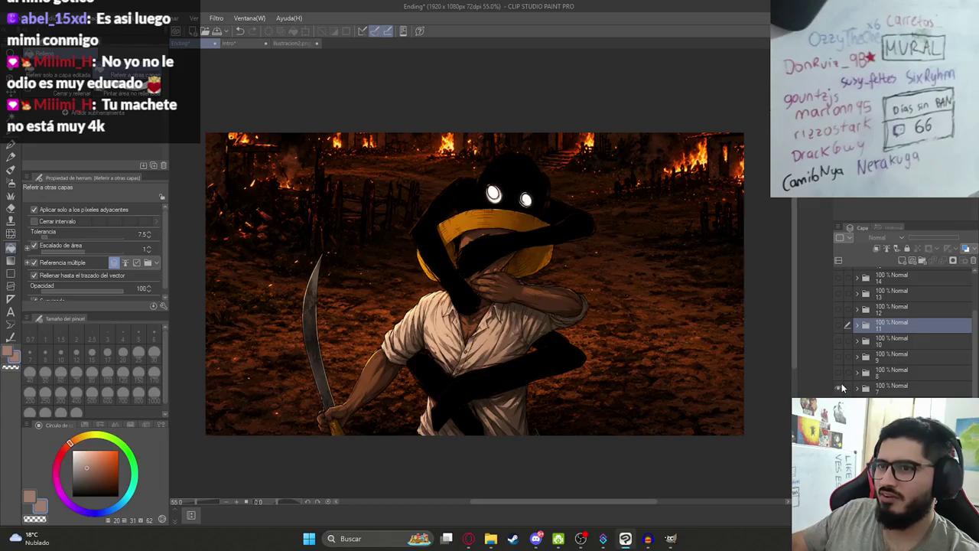
{"action": "left_click", "coordinate": [839, 387]}
{"action": "left_click", "coordinate": [840, 358]}
{"action": "left_click", "coordinate": [840, 359]}
{"action": "left_click", "coordinate": [839, 388]}
{"action": "left_click", "coordinate": [840, 387]}
{"action": "left_click", "coordinate": [840, 388]}
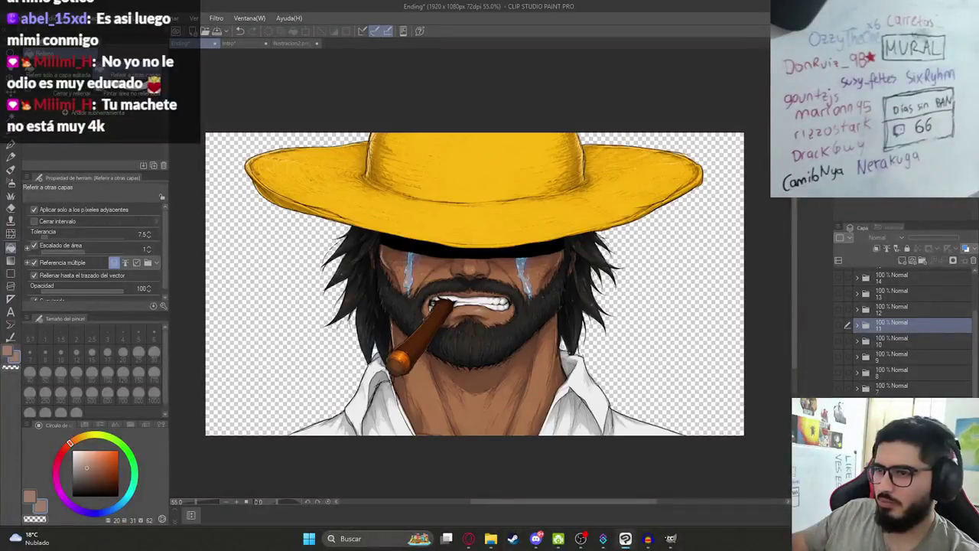
{"action": "left_click", "coordinate": [840, 388]}
{"action": "left_click", "coordinate": [839, 373]}
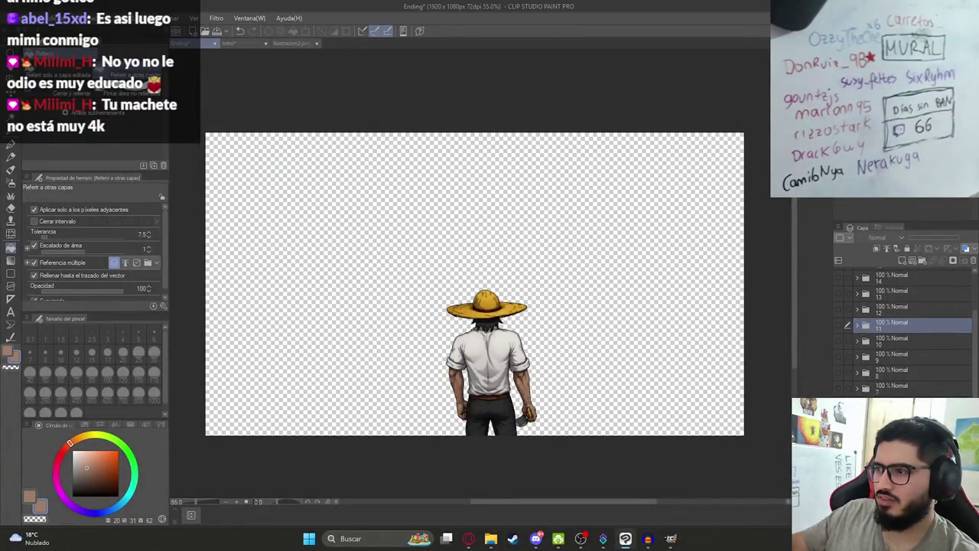
Preview the burning-village background, sombrero close-up, and shadow creature grabbing the hatted man
{"action": "scroll", "coordinate": [902, 328], "scroll_direction": "down", "scroll_amount": 3}
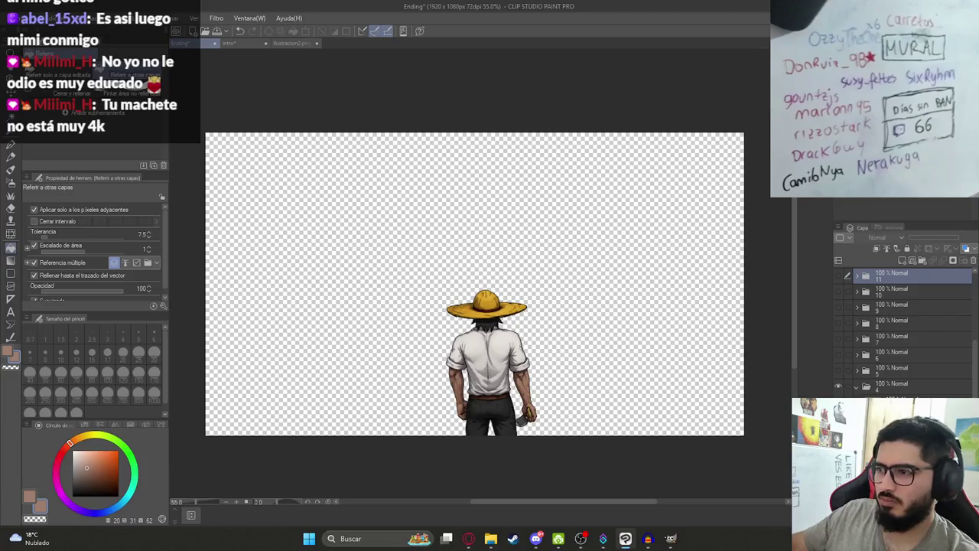
{"action": "left_click", "coordinate": [839, 388]}
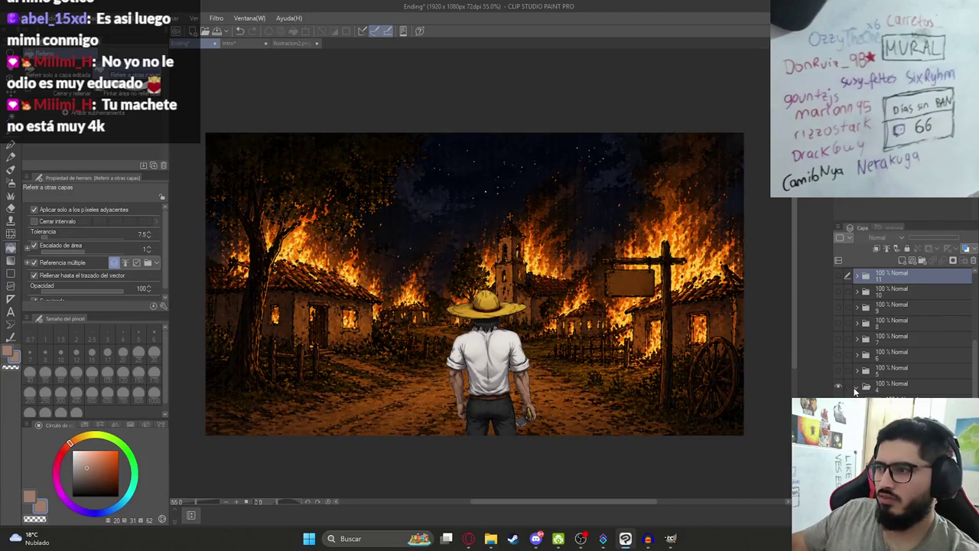
{"action": "scroll", "coordinate": [855, 391], "scroll_direction": "up", "scroll_amount": 3}
{"action": "left_click", "coordinate": [839, 388]}
{"action": "left_click", "coordinate": [839, 373]}
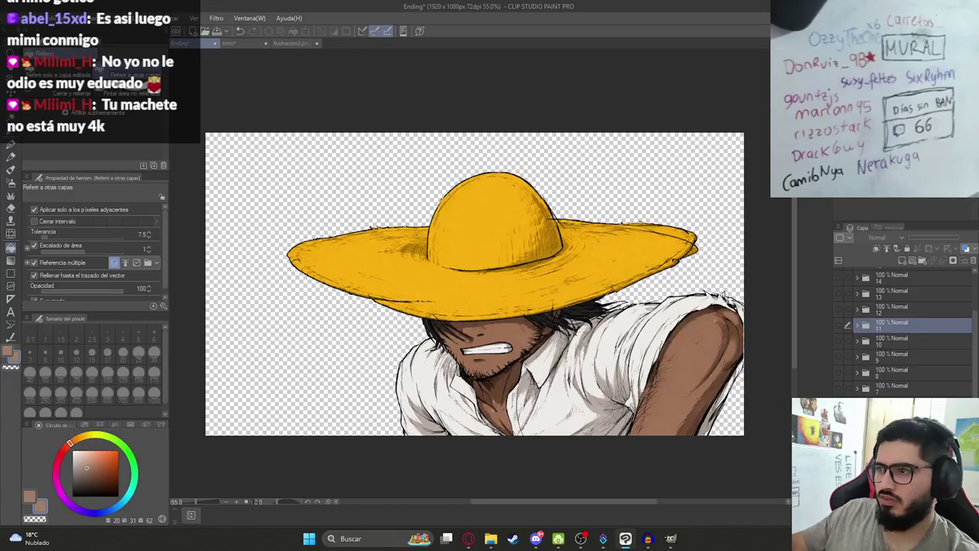
{"action": "left_click", "coordinate": [839, 373]}
{"action": "left_click", "coordinate": [839, 388]}
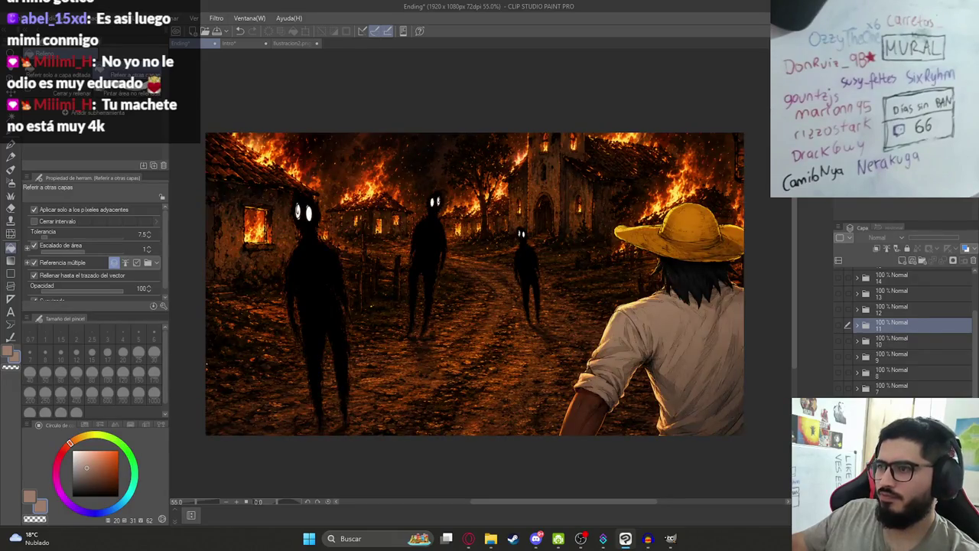
{"action": "left_click", "coordinate": [839, 372]}
{"action": "left_click", "coordinate": [839, 390]}
{"action": "left_click", "coordinate": [839, 388]}
{"action": "left_click", "coordinate": [839, 372]}
{"action": "left_click", "coordinate": [839, 373]}
Check the burning-village chase and firelit room illustrations, then restore the creature-and-machete sketch layer
{"action": "left_click", "coordinate": [838, 355]}
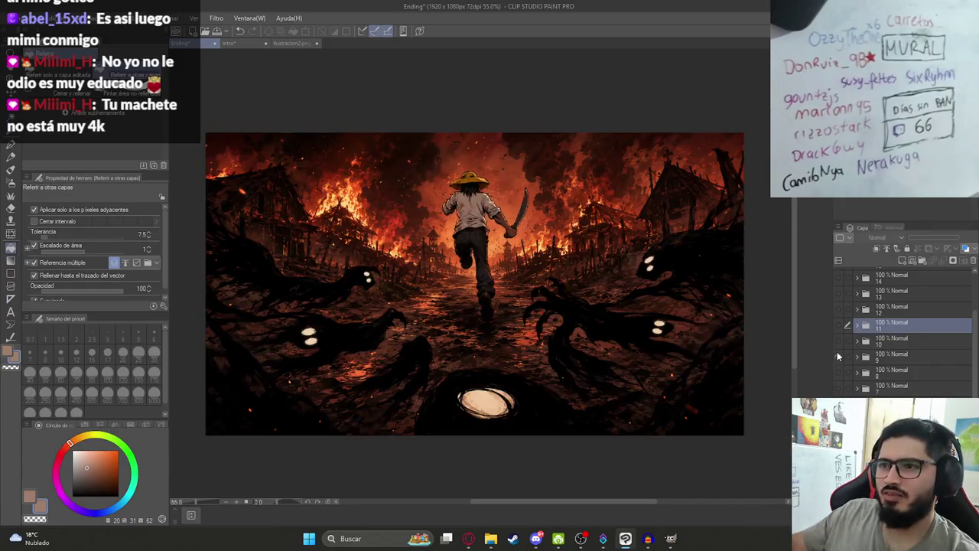
{"action": "left_click", "coordinate": [839, 357]}
{"action": "left_click", "coordinate": [836, 344]}
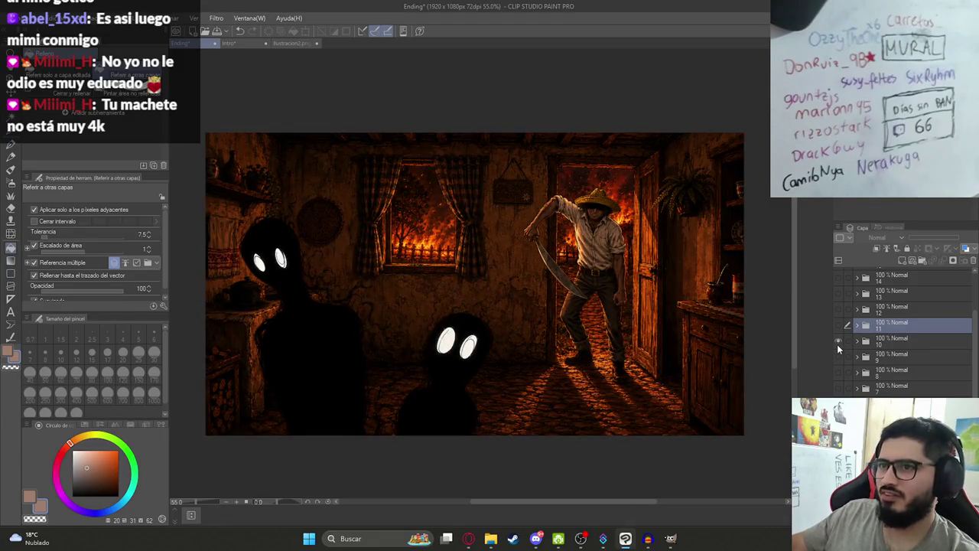
{"action": "left_click", "coordinate": [837, 344]}
{"action": "left_click", "coordinate": [837, 331]}
{"action": "key", "text": "alt+Tab"}
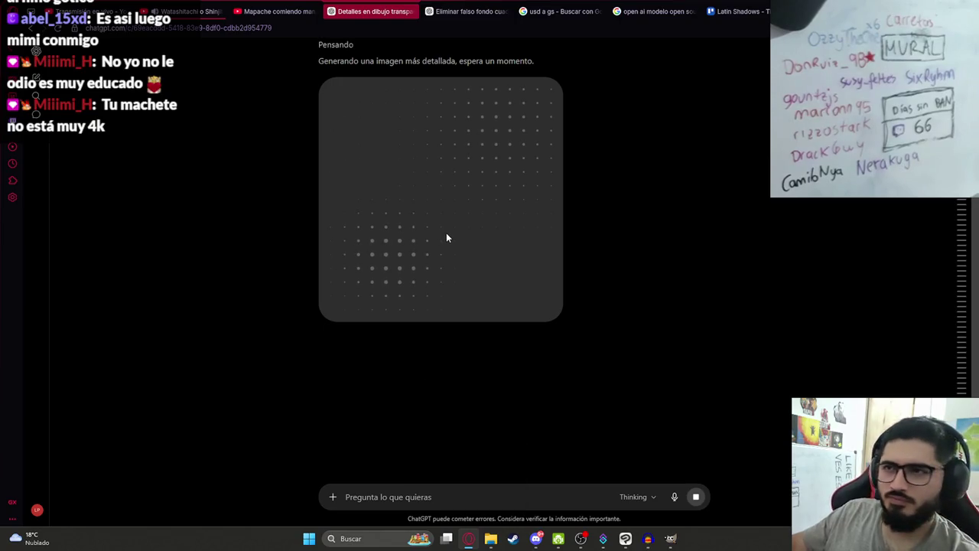
View the earlier kitchen image full size, then close the viewer
{"action": "scroll", "coordinate": [446, 238], "scroll_direction": "up", "scroll_amount": 1}
{"action": "scroll", "coordinate": [436, 321], "scroll_direction": "up", "scroll_amount": 5}
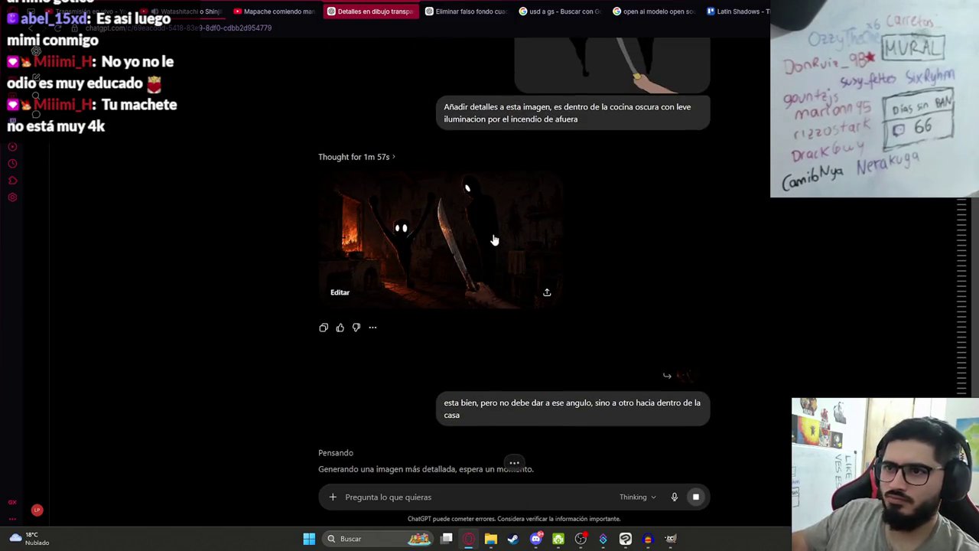
{"action": "left_click", "coordinate": [430, 238]}
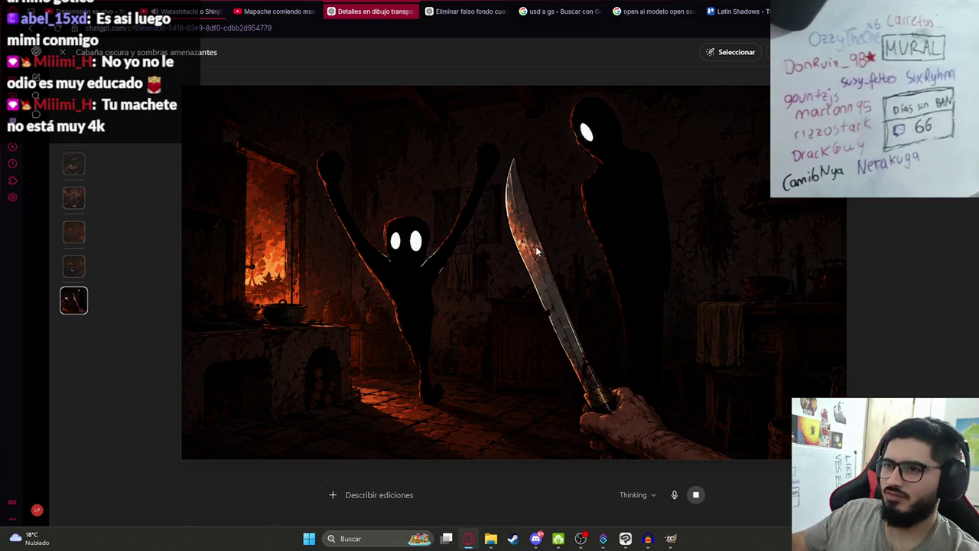
{"action": "key", "text": "Escape"}
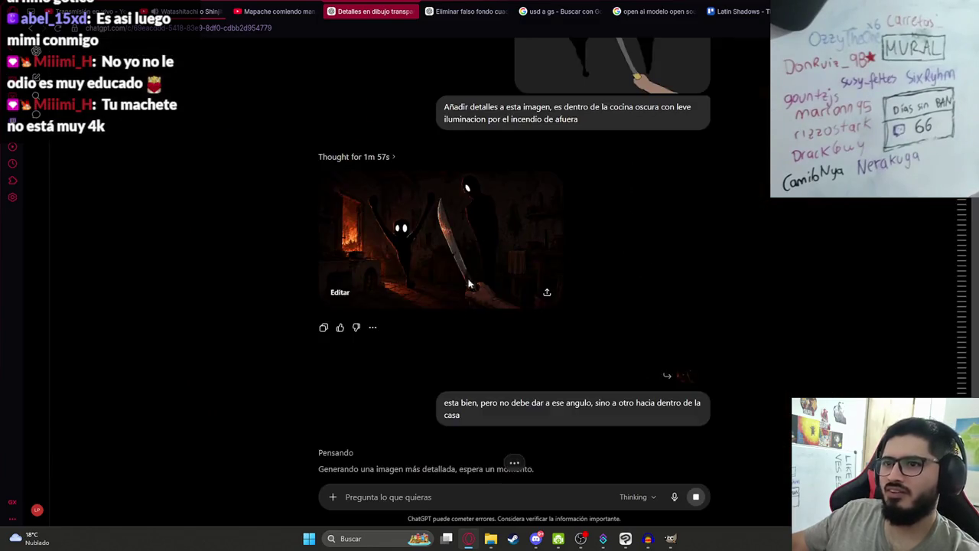
Find the new interior-angle kitchen preview and inspect it full size
{"action": "scroll", "coordinate": [520, 363], "scroll_direction": "down", "scroll_amount": 3}
{"action": "scroll", "coordinate": [521, 362], "scroll_direction": "down", "scroll_amount": 4}
{"action": "scroll", "coordinate": [613, 403], "scroll_direction": "up", "scroll_amount": 4}
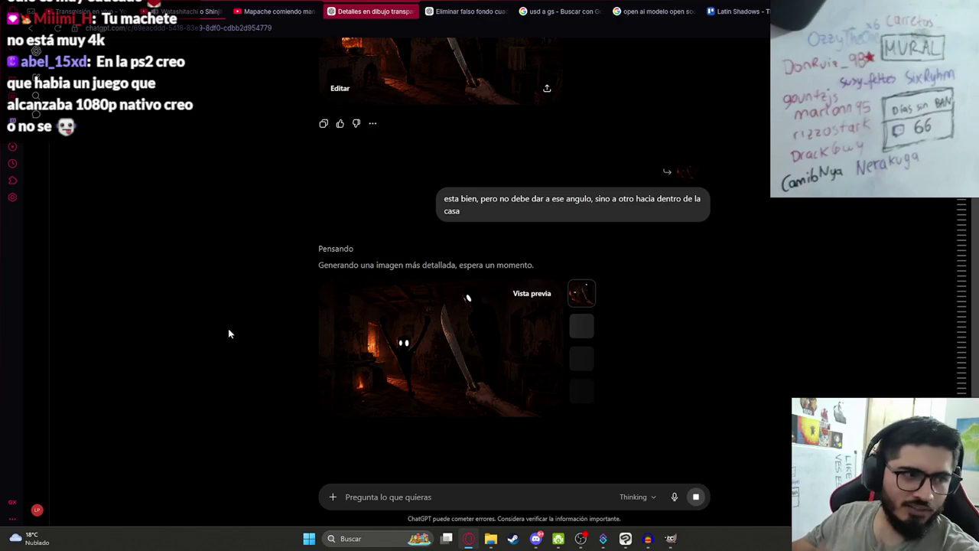
{"action": "scroll", "coordinate": [391, 346], "scroll_direction": "down", "scroll_amount": 1}
{"action": "scroll", "coordinate": [411, 329], "scroll_direction": "up", "scroll_amount": 1}
{"action": "scroll", "coordinate": [434, 328], "scroll_direction": "up", "scroll_amount": 3}
{"action": "scroll", "coordinate": [428, 324], "scroll_direction": "down", "scroll_amount": 3}
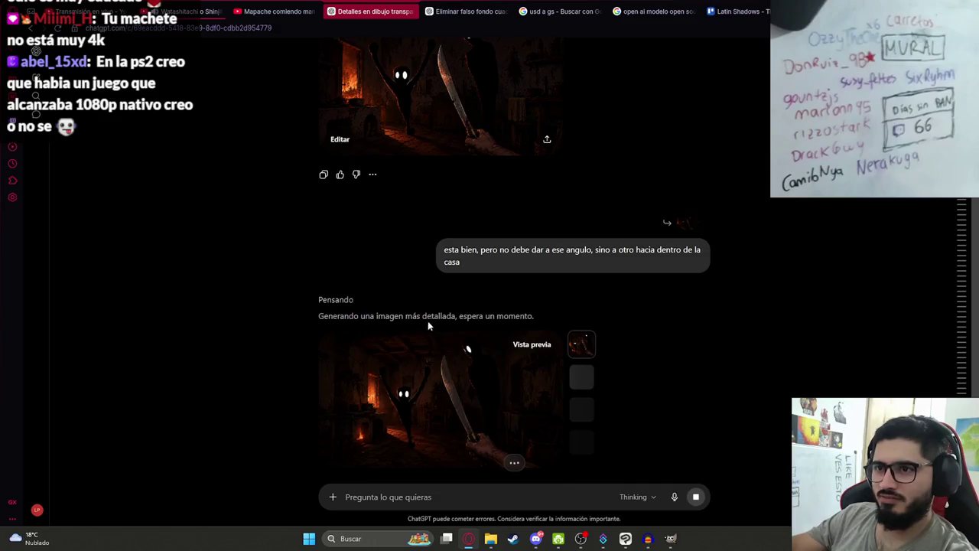
{"action": "left_click", "coordinate": [412, 343]}
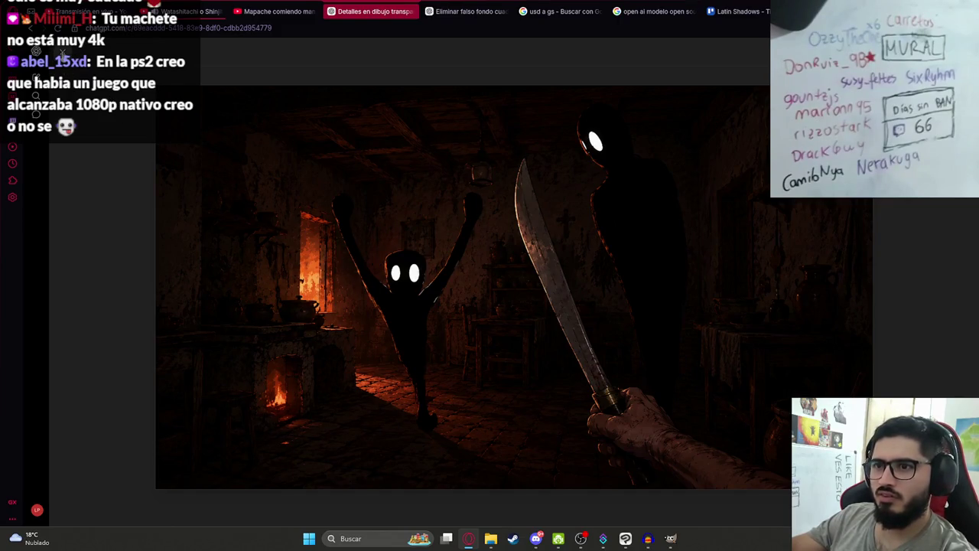
{"action": "key", "text": "Escape"}
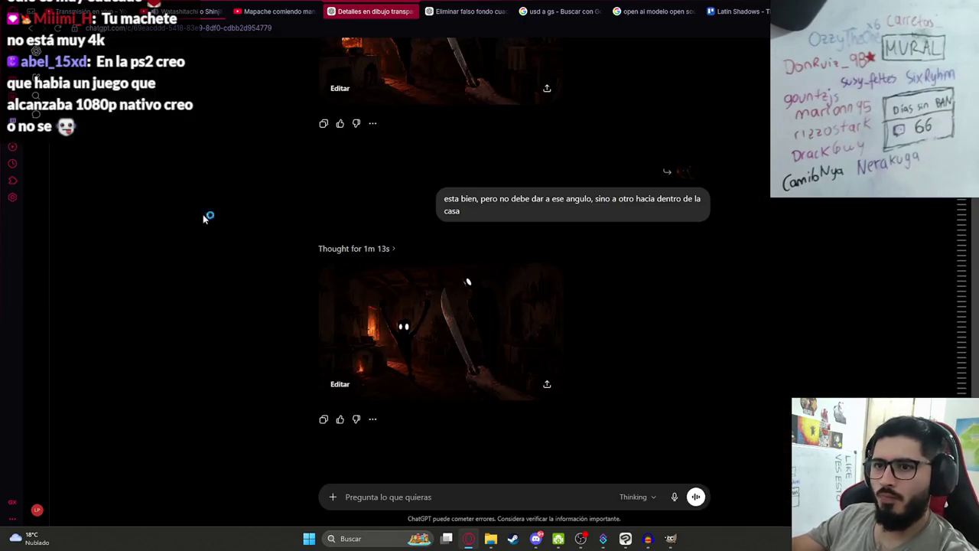
Inspect the finished re-angled image, then return to Clip Studio Paint and expand folder 11
{"action": "left_click", "coordinate": [440, 328]}
{"action": "right_click", "coordinate": [358, 172]}
{"action": "left_click", "coordinate": [395, 283]}
{"action": "key", "text": "alt+Tab"}
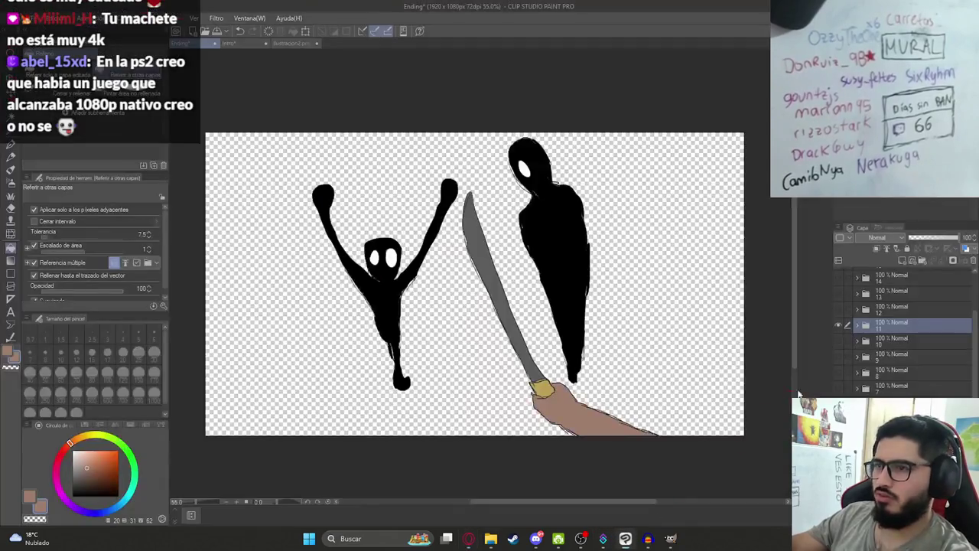
{"action": "left_click", "coordinate": [856, 325]}
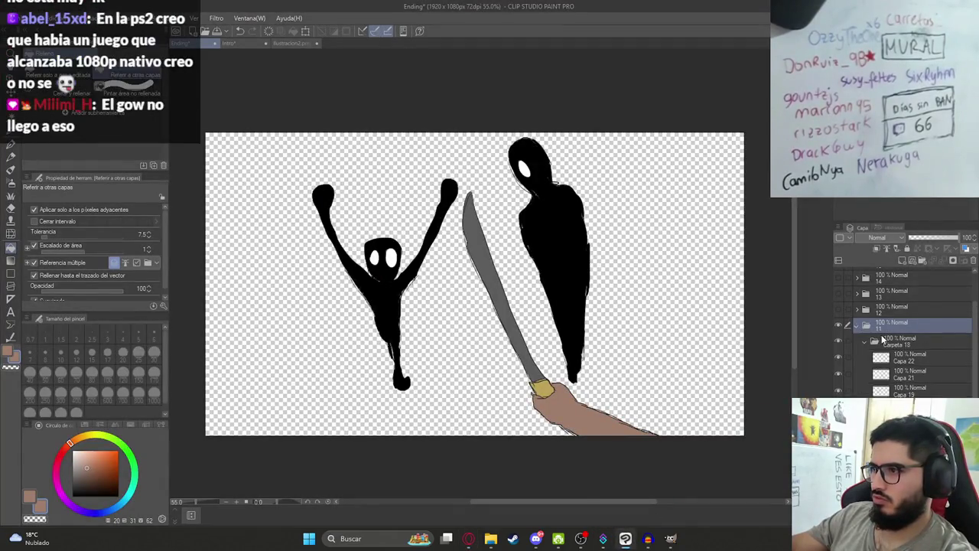
Paste the kitchen screenshot as a new layer and scale it to 116% to fill the canvas
{"action": "key", "text": "ctrl+v"}
{"action": "key", "text": "ctrl+t"}
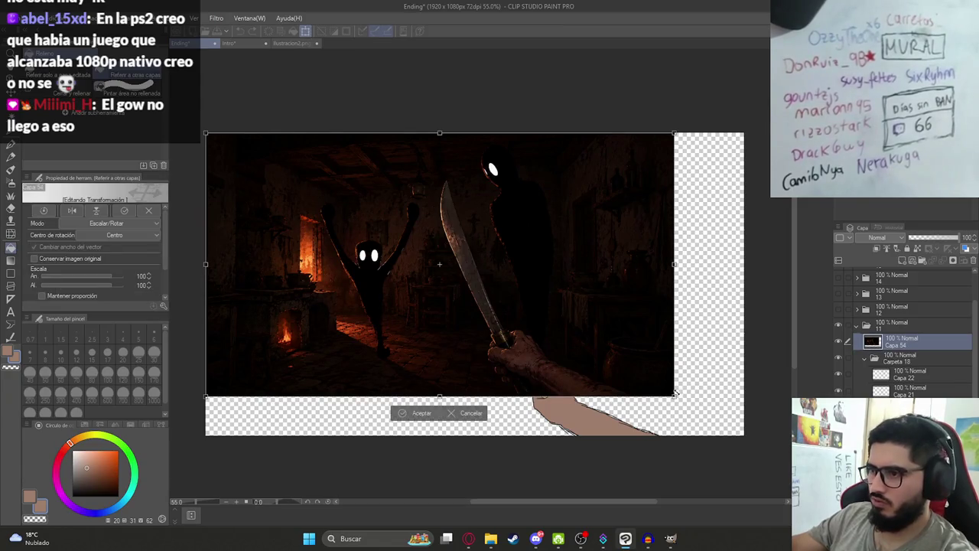
{"action": "left_click_drag", "start_coordinate": [674, 393], "coordinate": [748, 459]}
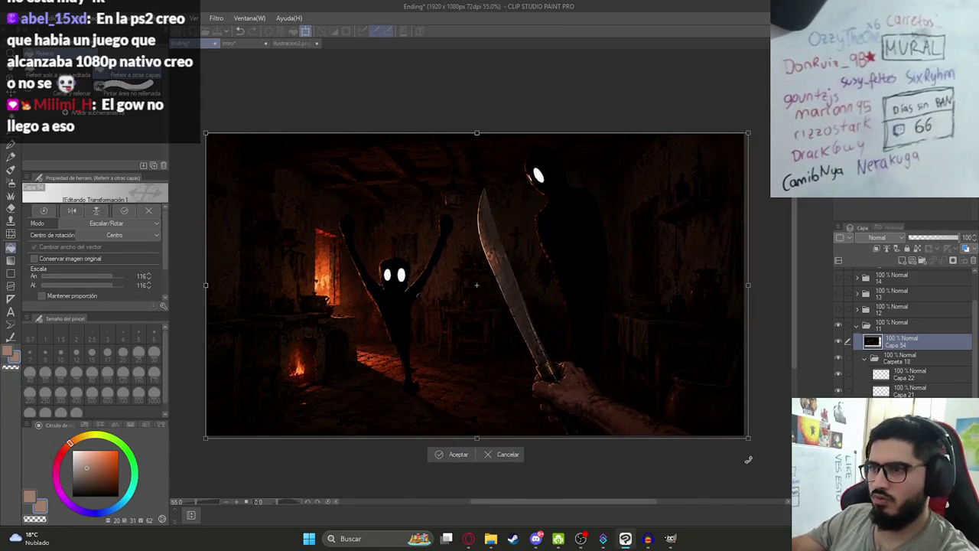
{"action": "key", "text": "Return"}
Begin a PNG export of the layer, then cancel it
{"action": "left_click", "coordinate": [12, 18]}
{"action": "mouse_move", "coordinate": [50, 149]}
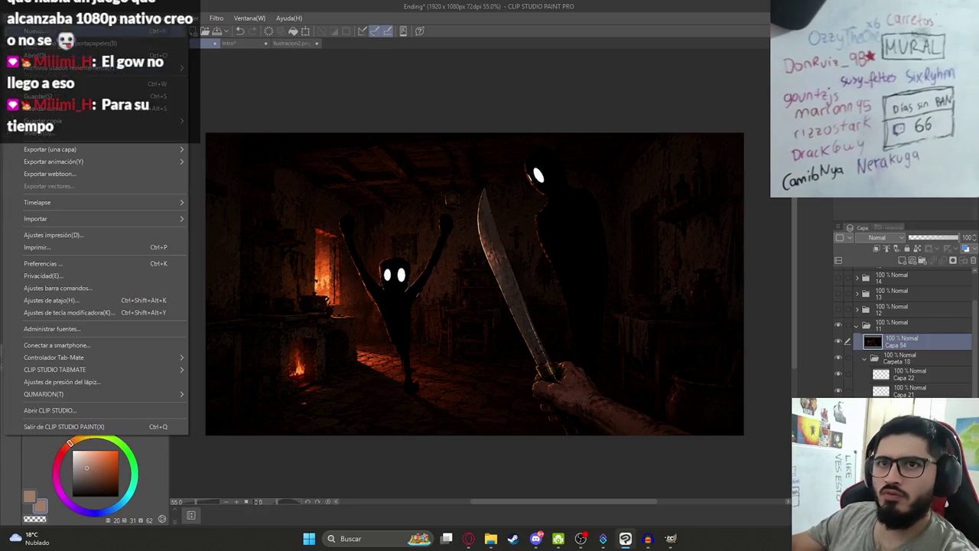
{"action": "left_click", "coordinate": [271, 178]}
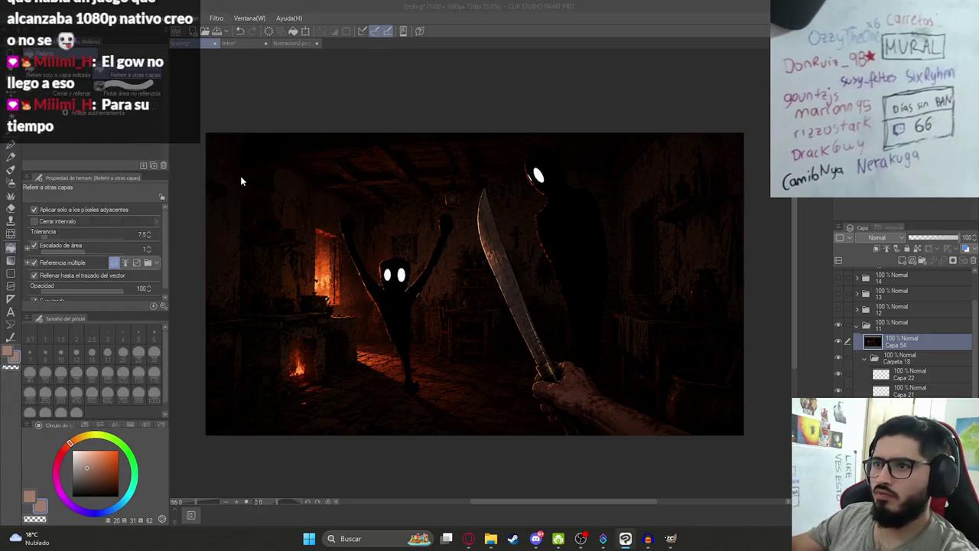
{"action": "left_click", "coordinate": [661, 433]}
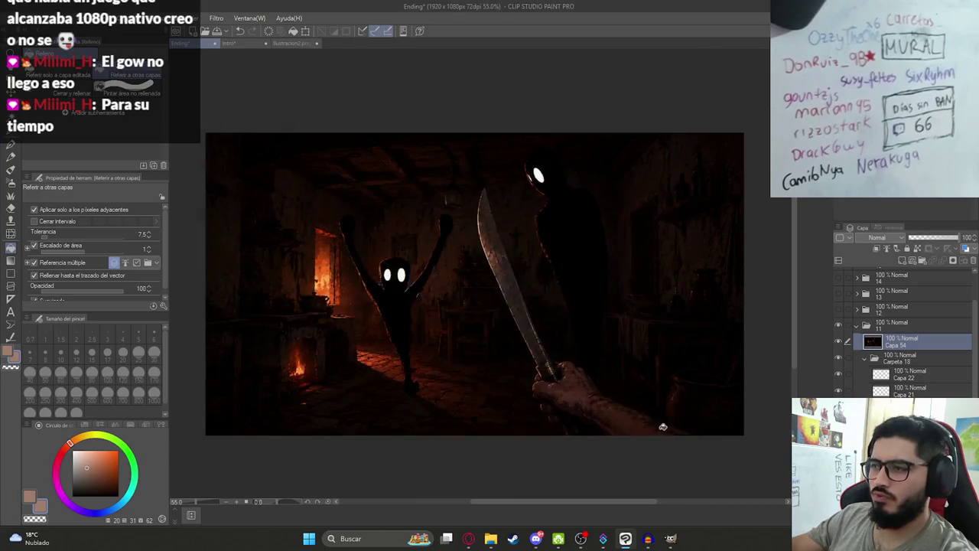
Apply Brightness/Contrast to the kitchen layer with brightness 77 and contrast 59
{"action": "left_click", "coordinate": [42, 17]}
{"action": "mouse_move", "coordinate": [88, 251]}
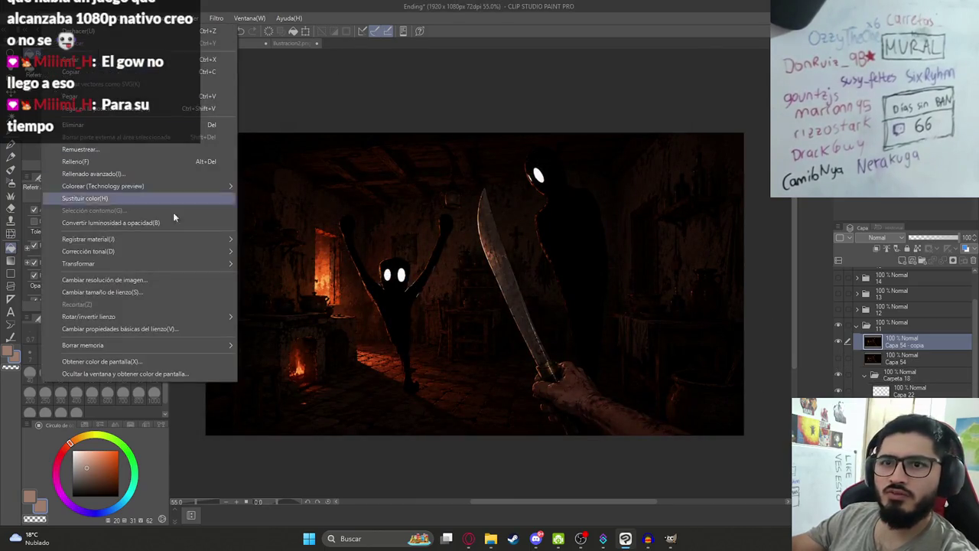
{"action": "left_click", "coordinate": [280, 253]}
{"action": "left_click_drag", "start_coordinate": [162, 262], "coordinate": [168, 264]}
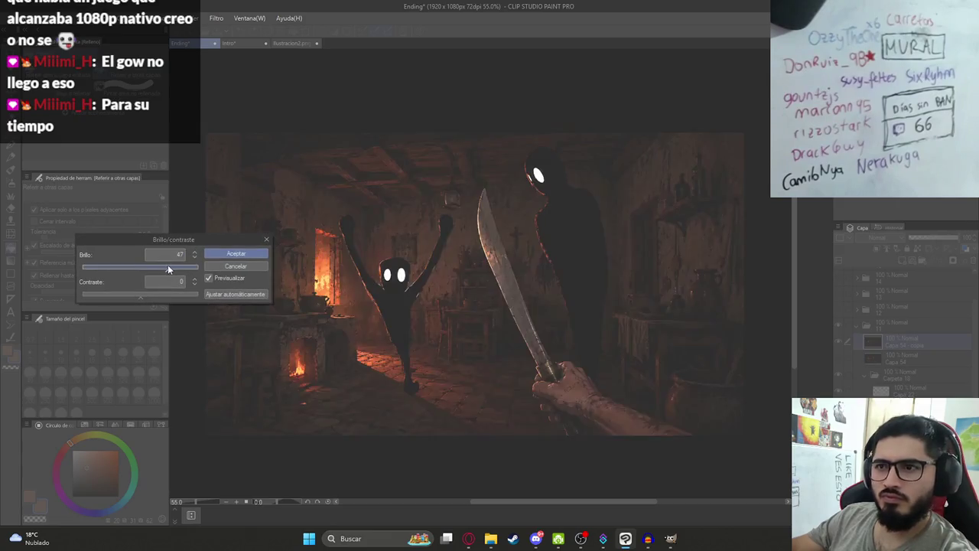
{"action": "left_click_drag", "start_coordinate": [140, 295], "coordinate": [165, 299]}
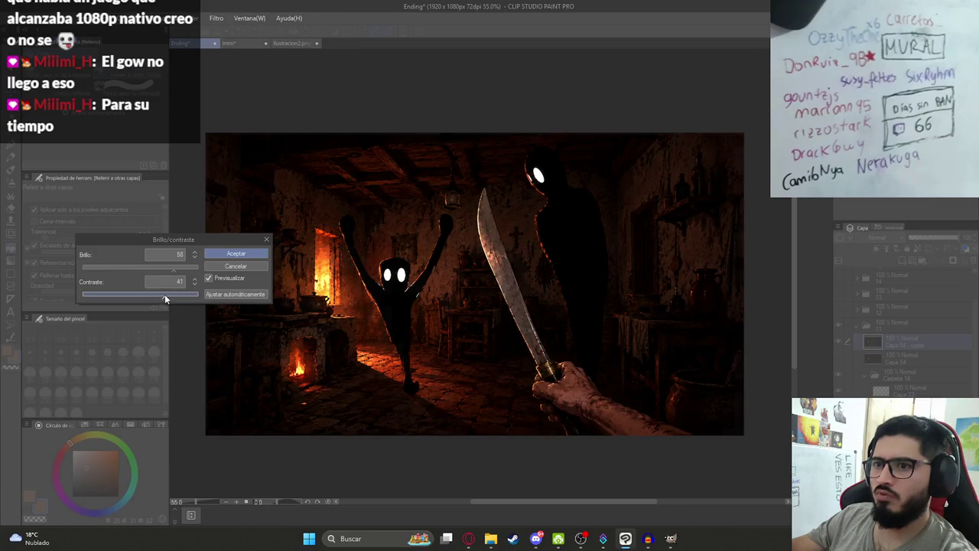
{"action": "left_click", "coordinate": [180, 268]}
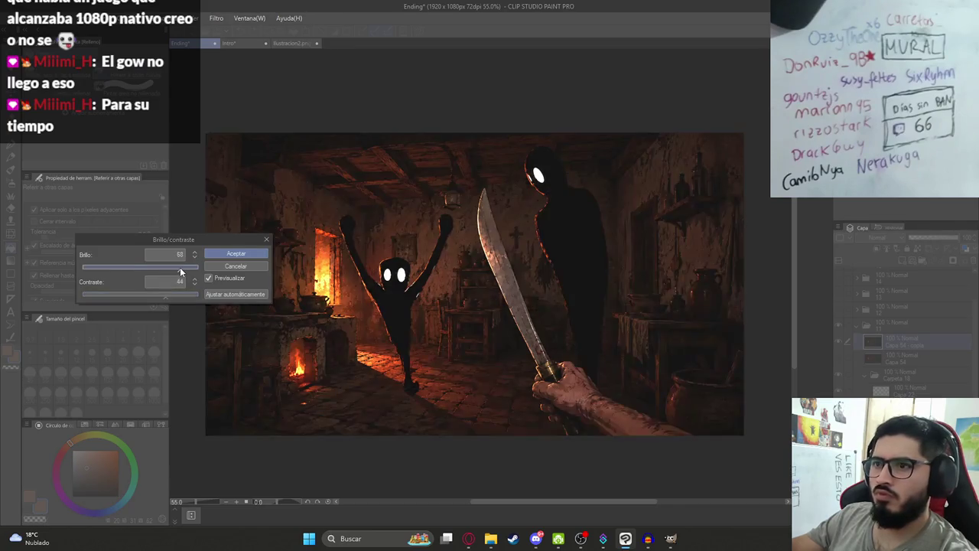
{"action": "left_click_drag", "start_coordinate": [180, 270], "coordinate": [175, 299]}
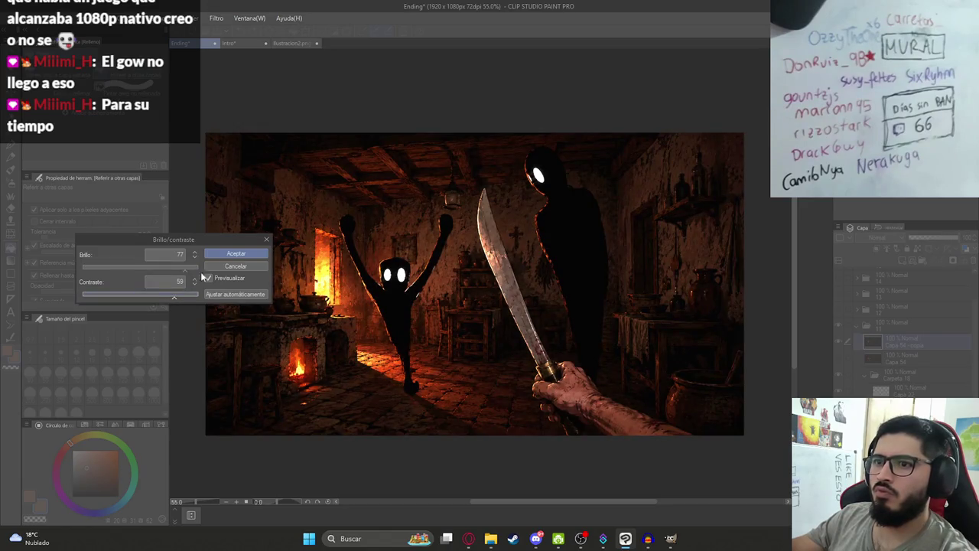
{"action": "left_click", "coordinate": [231, 254]}
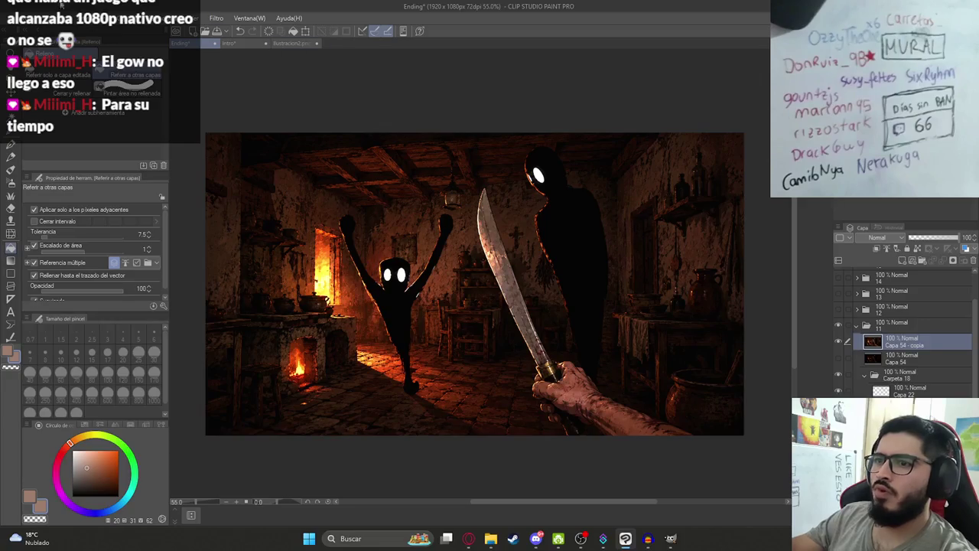
{"action": "left_click", "coordinate": [14, 17]}
Export the brightened kitchen layer as Ilustracion14.png
{"action": "left_click", "coordinate": [225, 176]}
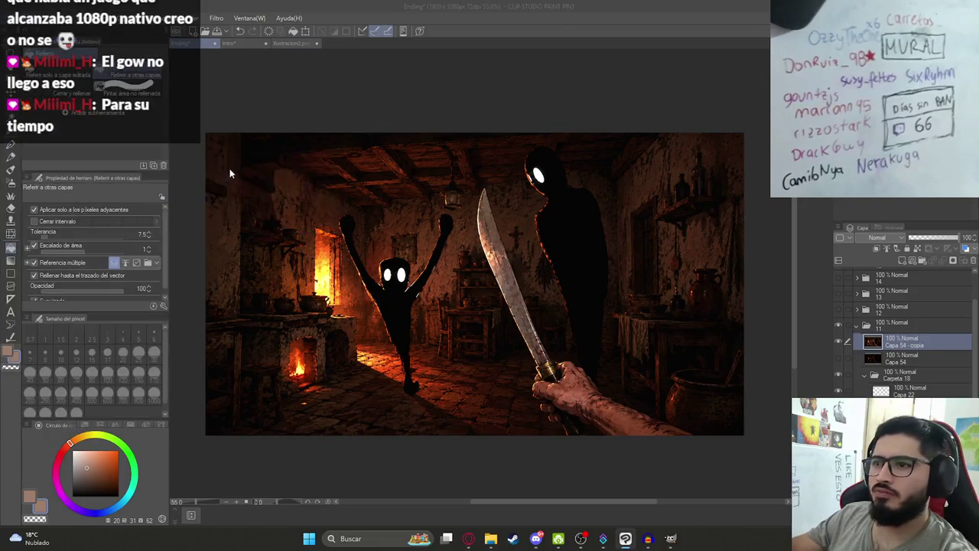
{"action": "scroll", "coordinate": [487, 337], "scroll_direction": "down", "scroll_amount": 1}
{"action": "left_click", "coordinate": [436, 340]}
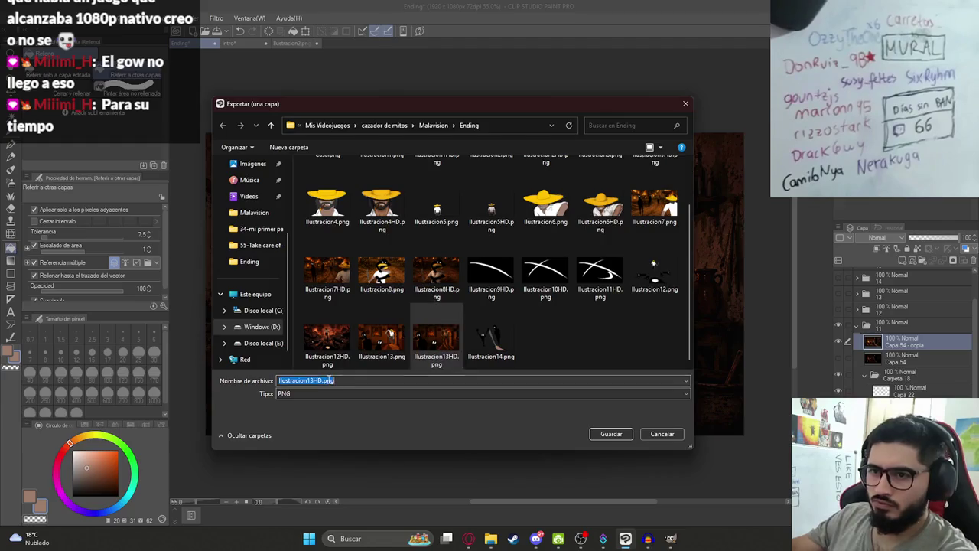
{"action": "left_click", "coordinate": [487, 340]}
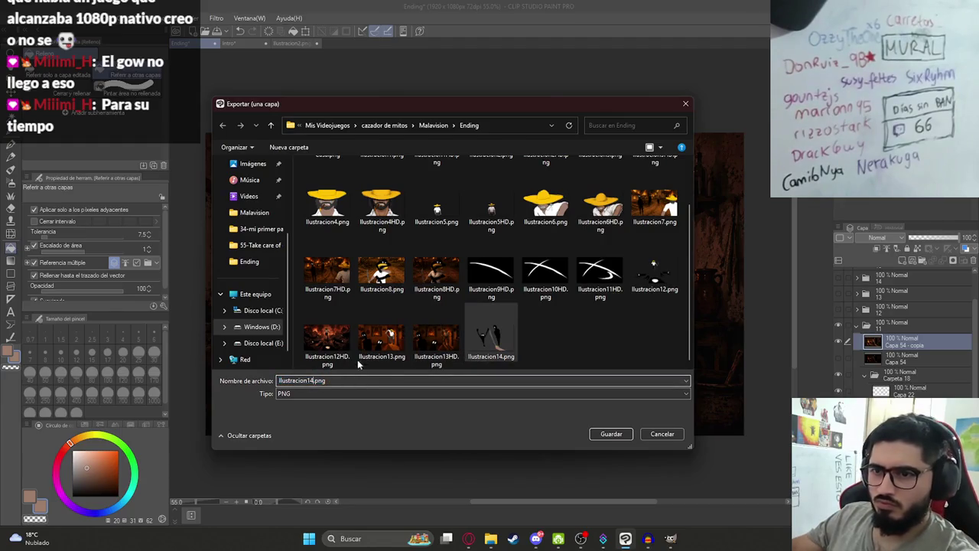
{"action": "double_click", "coordinate": [464, 342]}
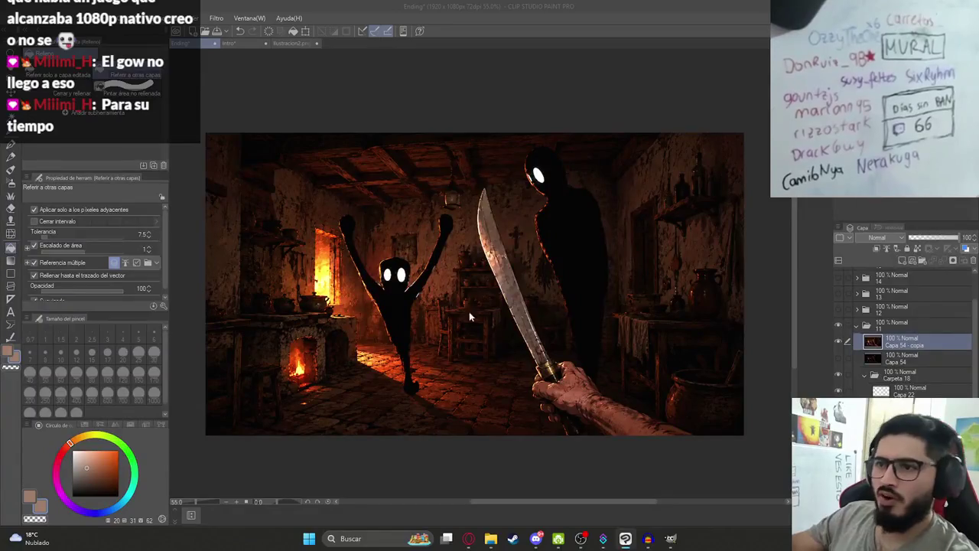
Hide the kitchen scene in folder 11 and the white strokes in folder 12
{"action": "scroll", "coordinate": [481, 336], "scroll_direction": "down", "scroll_amount": 1}
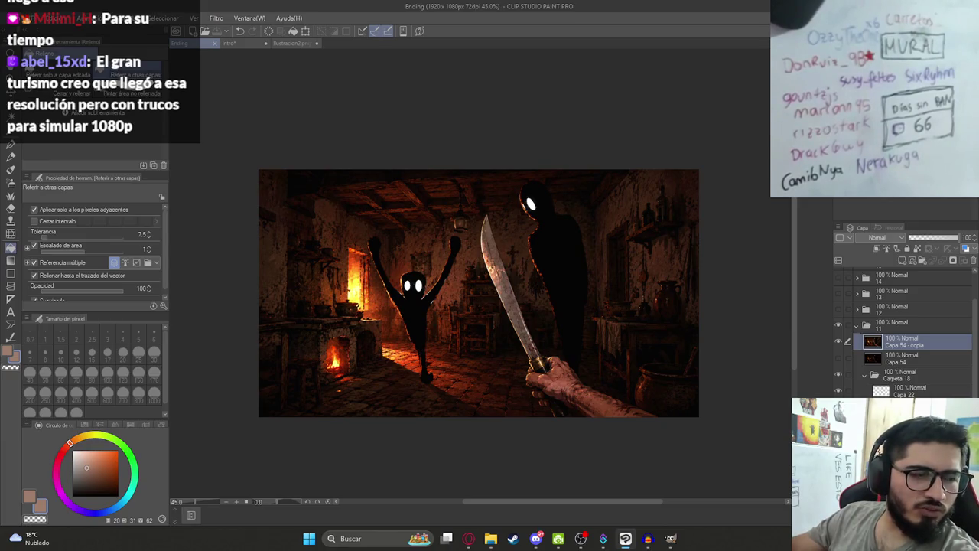
{"action": "scroll", "coordinate": [681, 340], "scroll_direction": "up", "scroll_amount": 3}
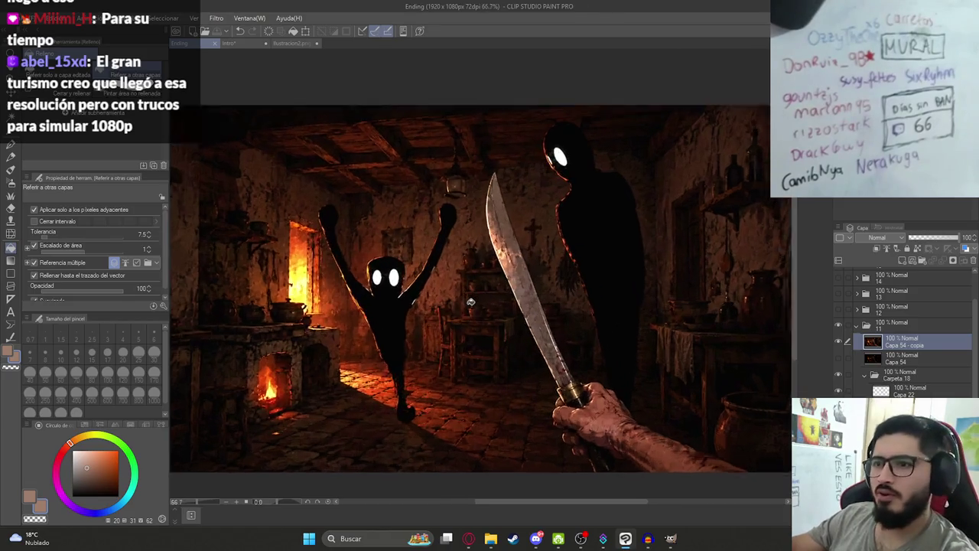
{"action": "scroll", "coordinate": [682, 339], "scroll_direction": "down", "scroll_amount": 2}
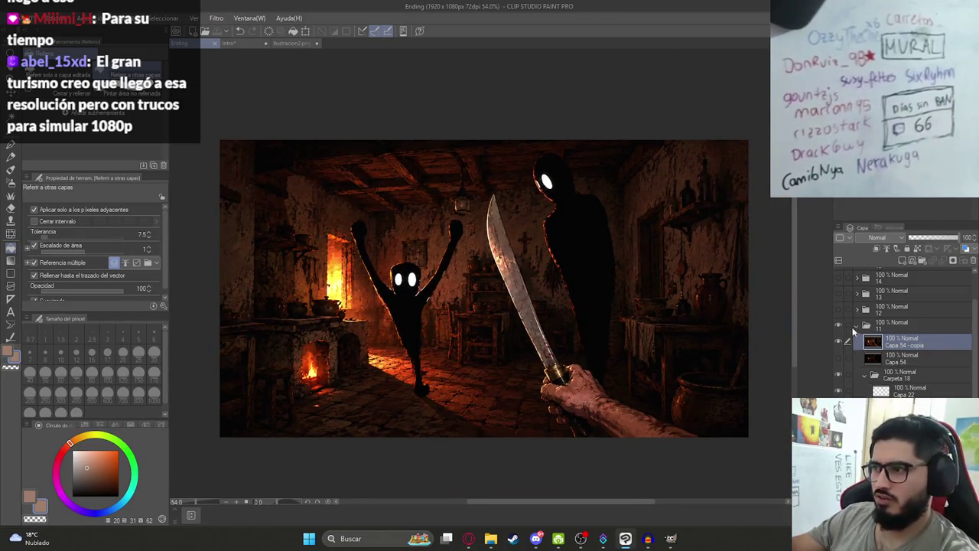
{"action": "left_click", "coordinate": [856, 325]}
{"action": "left_click", "coordinate": [837, 323]}
{"action": "left_click", "coordinate": [837, 308]}
{"action": "left_click", "coordinate": [857, 308]}
{"action": "left_click", "coordinate": [856, 311]}
{"action": "left_click", "coordinate": [837, 308]}
Show the pencil sketch in folder 13 and select the Ilustracion2 layer
{"action": "left_click", "coordinate": [837, 293]}
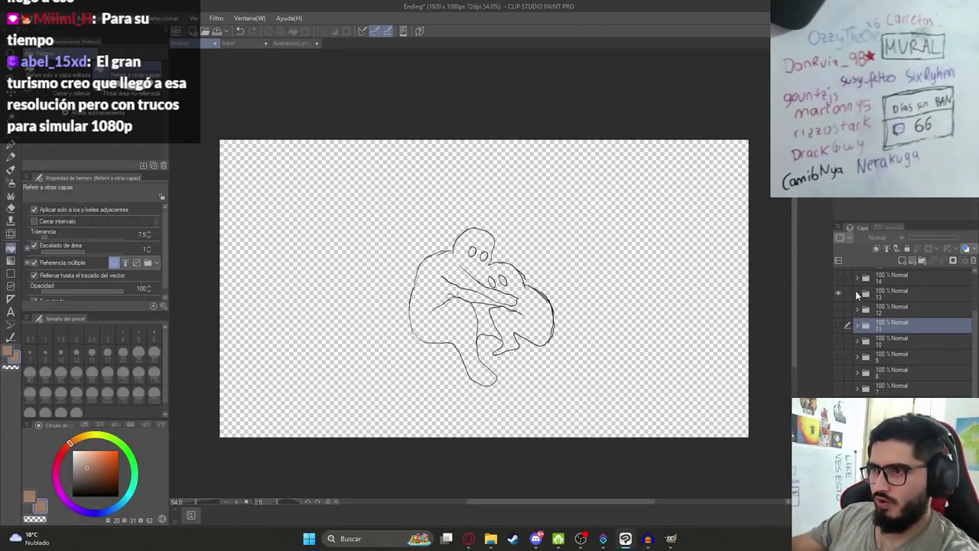
{"action": "left_click", "coordinate": [857, 295]}
{"action": "scroll", "coordinate": [887, 321], "scroll_direction": "up", "scroll_amount": 2}
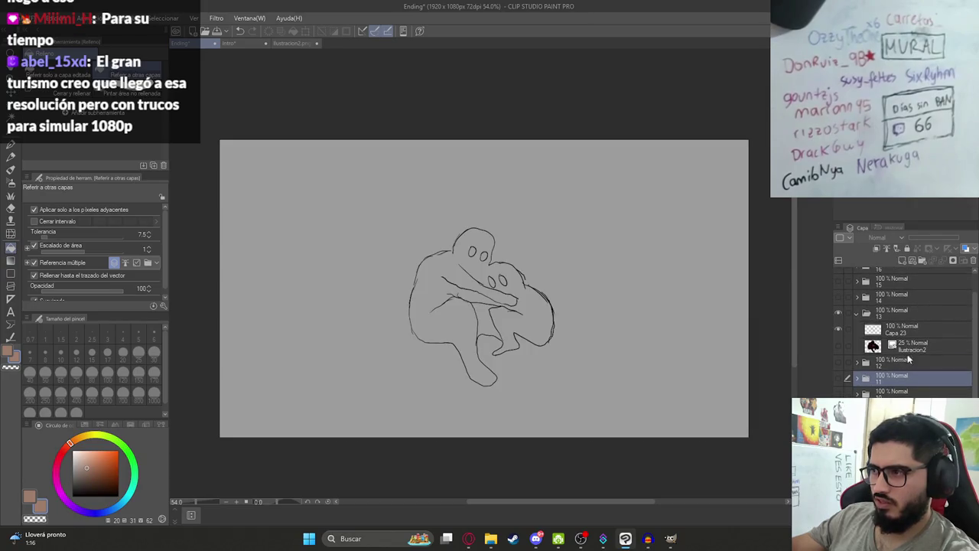
{"action": "left_click", "coordinate": [893, 346]}
{"action": "scroll", "coordinate": [577, 330], "scroll_direction": "up", "scroll_amount": 3}
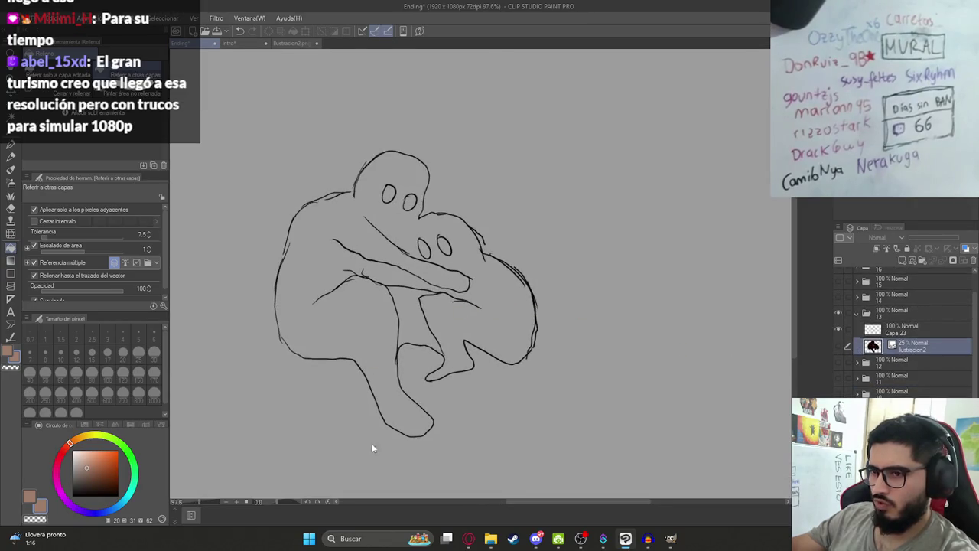
{"action": "left_click", "coordinate": [470, 540]}
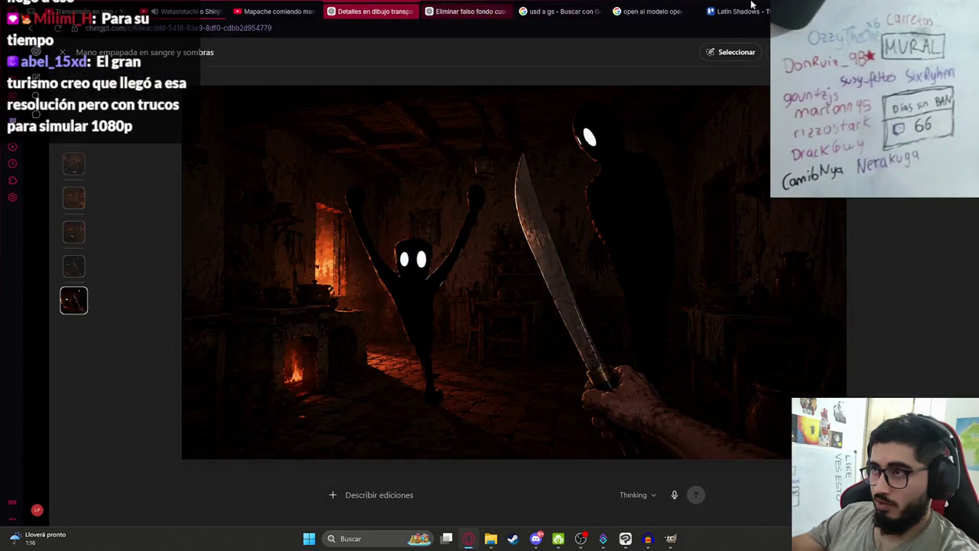
Search YouTube for 'juego ps2 black' and open the BLACK PS2 Walkthrough playlist
{"action": "left_click", "coordinate": [91, 11]}
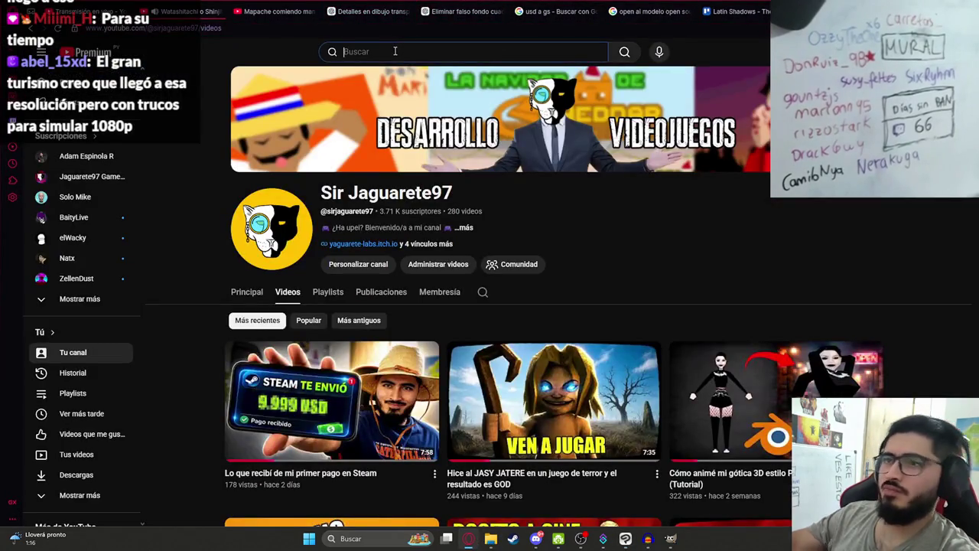
{"action": "type", "text": "juego ps2 black"}
{"action": "key", "text": "Return"}
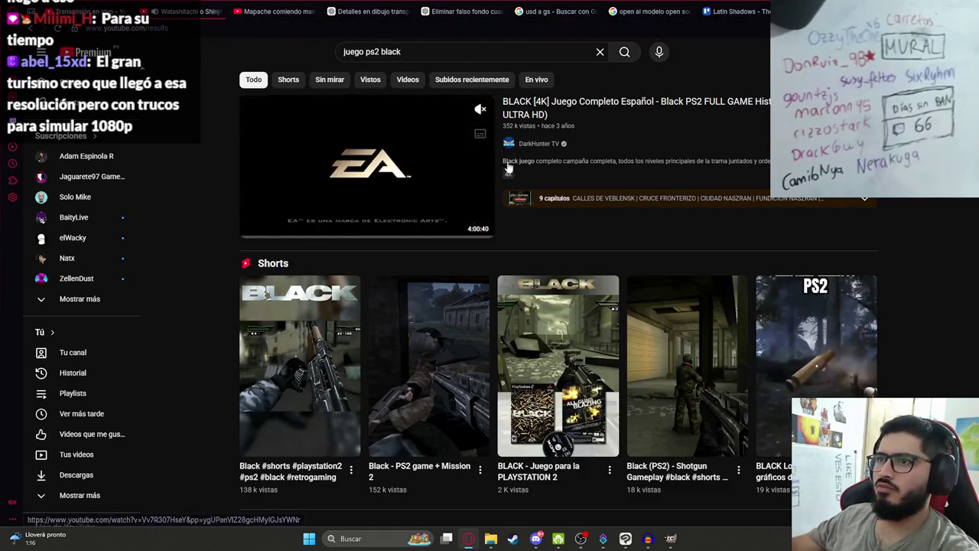
{"action": "left_click", "coordinate": [447, 49]}
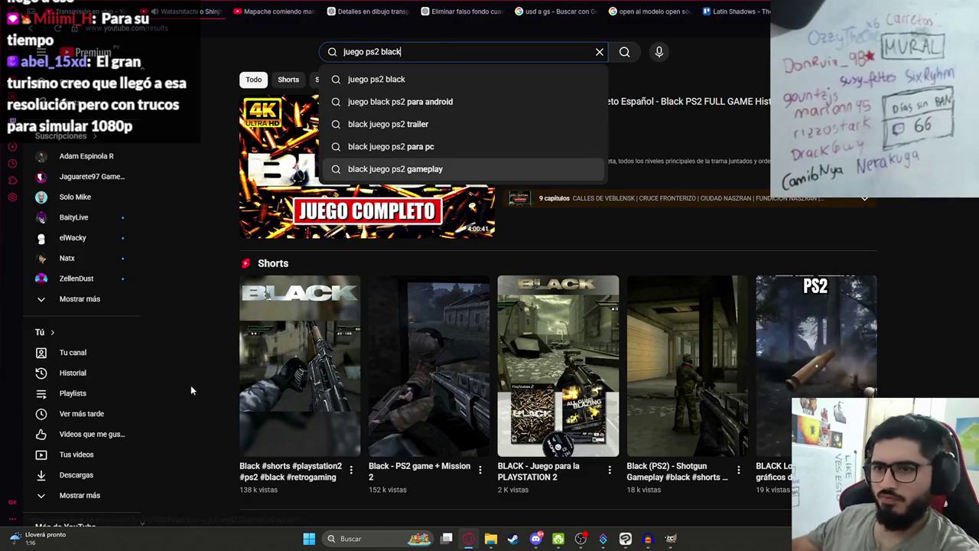
{"action": "scroll", "coordinate": [241, 383], "scroll_direction": "down", "scroll_amount": 5}
{"action": "scroll", "coordinate": [240, 383], "scroll_direction": "down", "scroll_amount": 5}
{"action": "scroll", "coordinate": [221, 392], "scroll_direction": "up", "scroll_amount": 3}
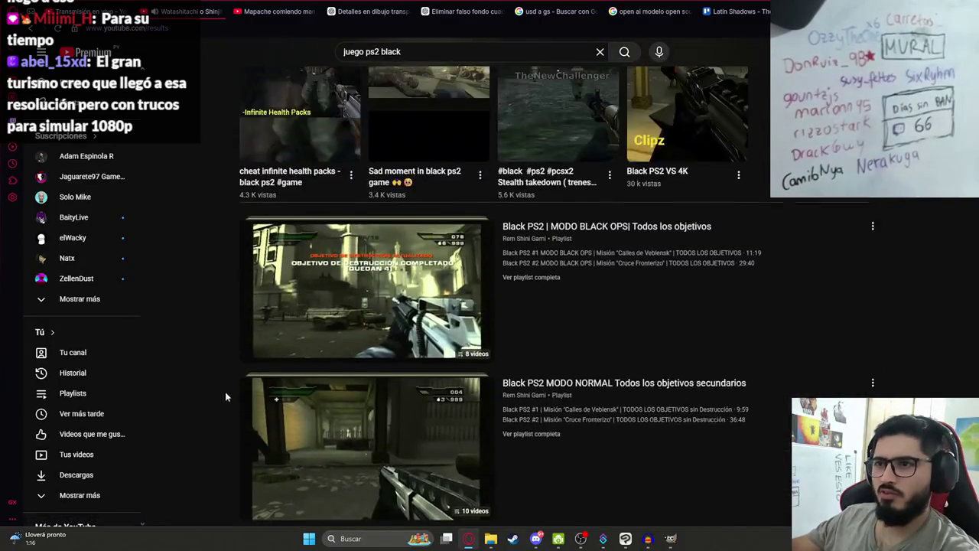
{"action": "scroll", "coordinate": [415, 372], "scroll_direction": "down", "scroll_amount": 3}
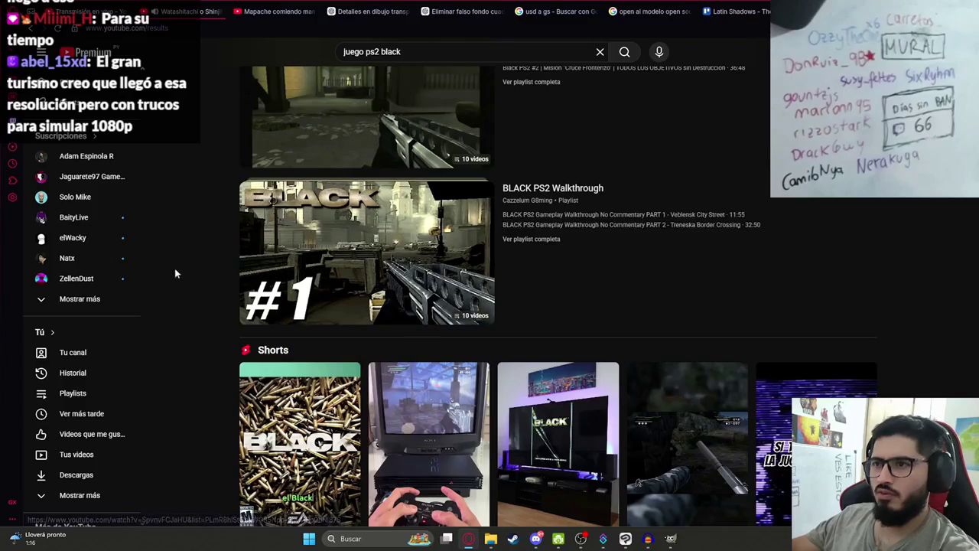
{"action": "left_click", "coordinate": [366, 224]}
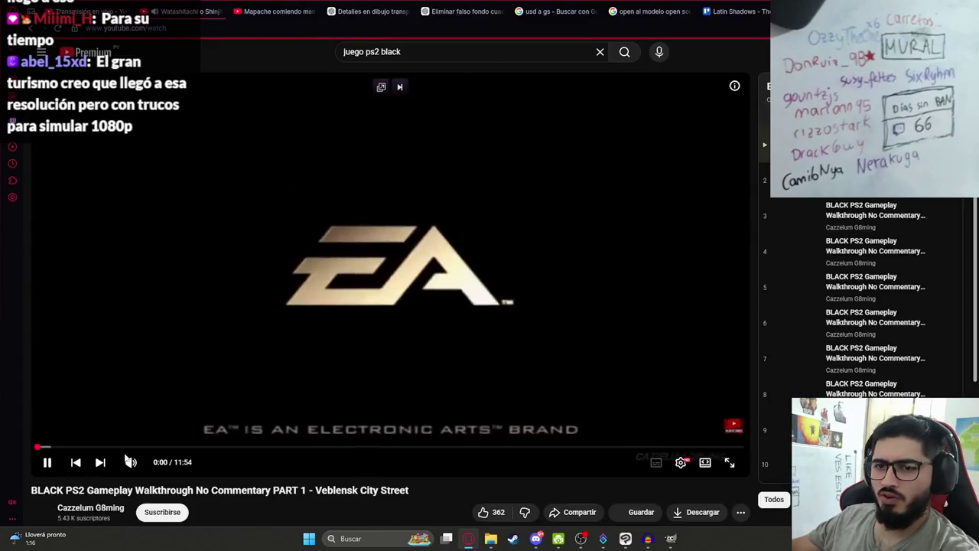
Skip through the video to 0:58, 1:33, 3:35 and 6:19, check quality options, then pause
{"action": "left_click", "coordinate": [94, 449]}
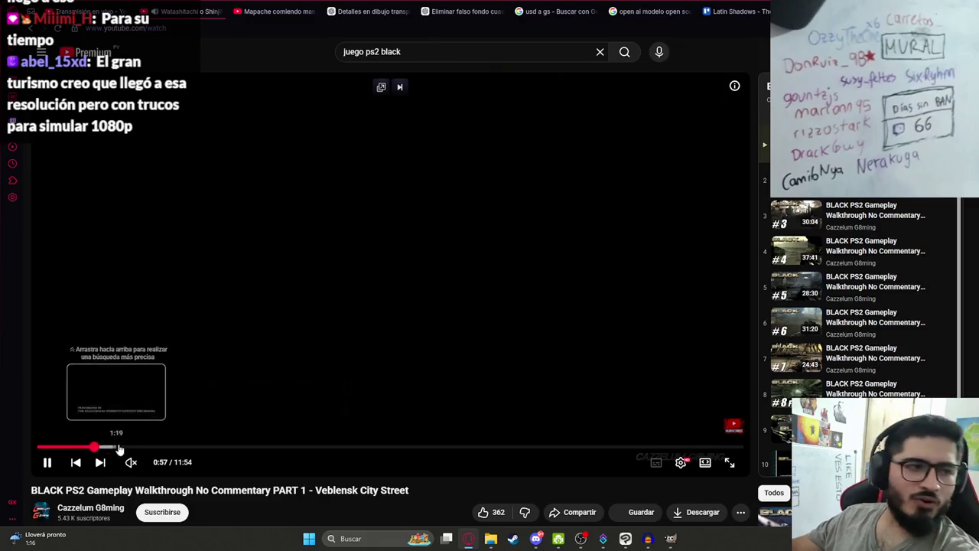
{"action": "left_click", "coordinate": [130, 448]}
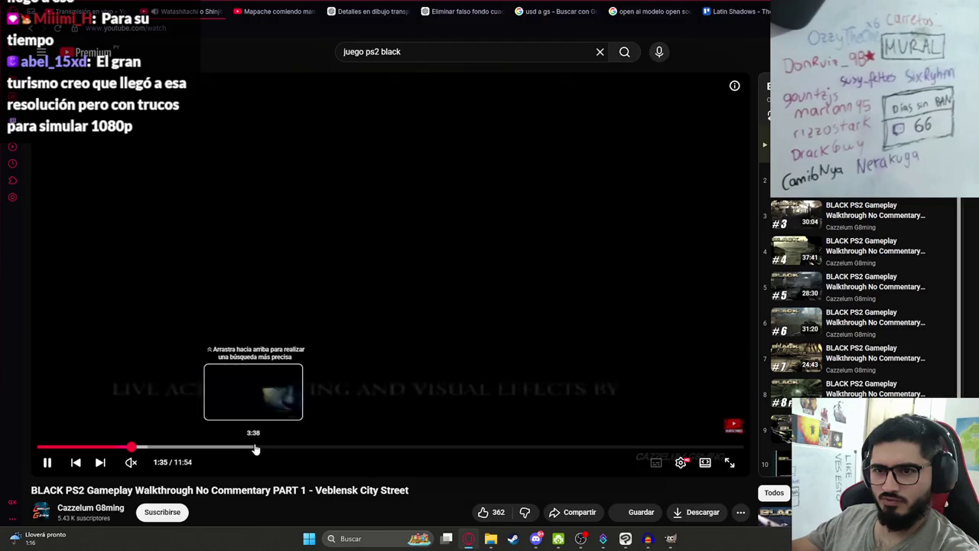
{"action": "left_click", "coordinate": [252, 449]}
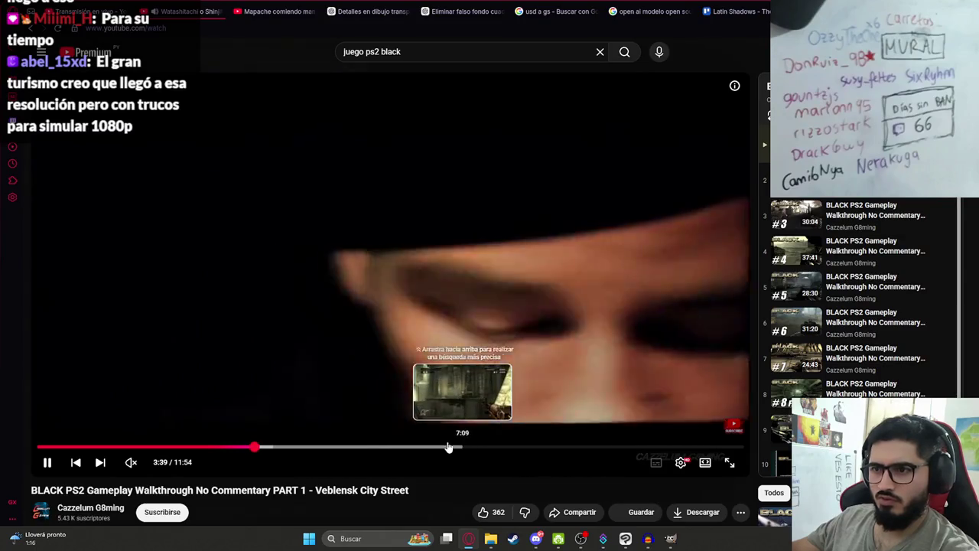
{"action": "left_click", "coordinate": [413, 447]}
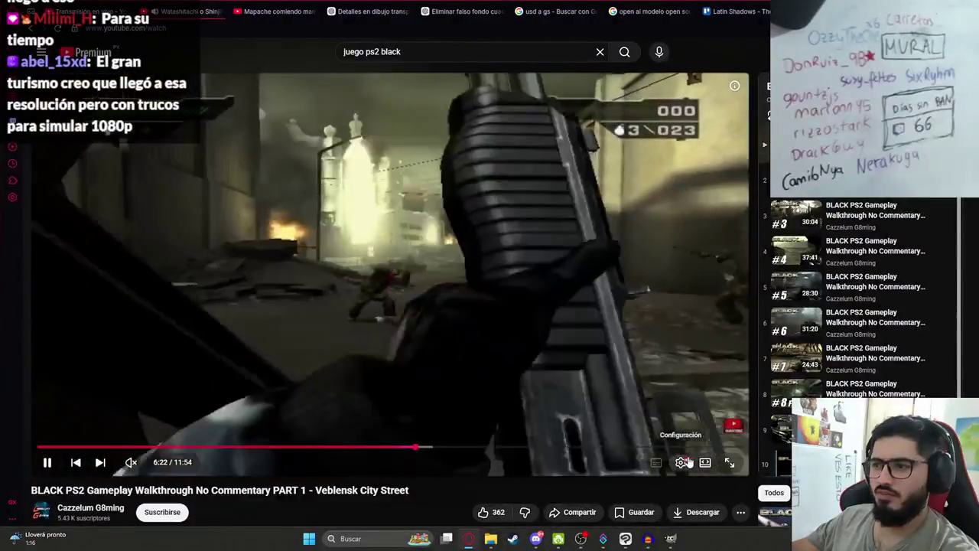
{"action": "left_click", "coordinate": [687, 463]}
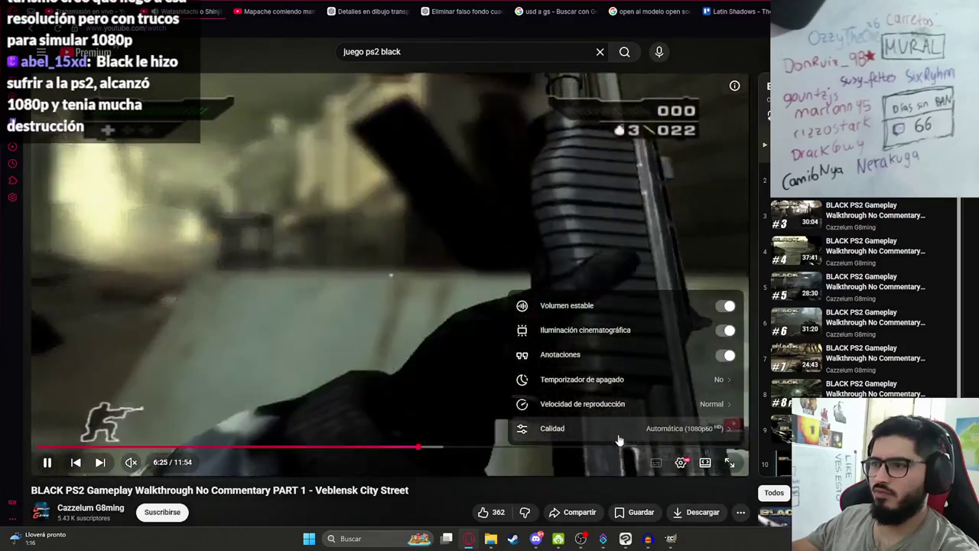
{"action": "left_click", "coordinate": [619, 433]}
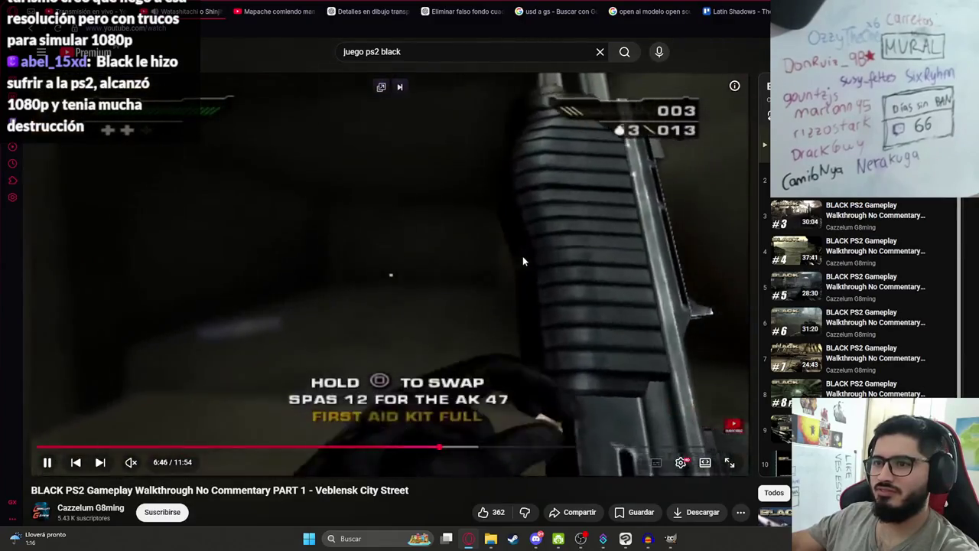
{"action": "left_click", "coordinate": [541, 284]}
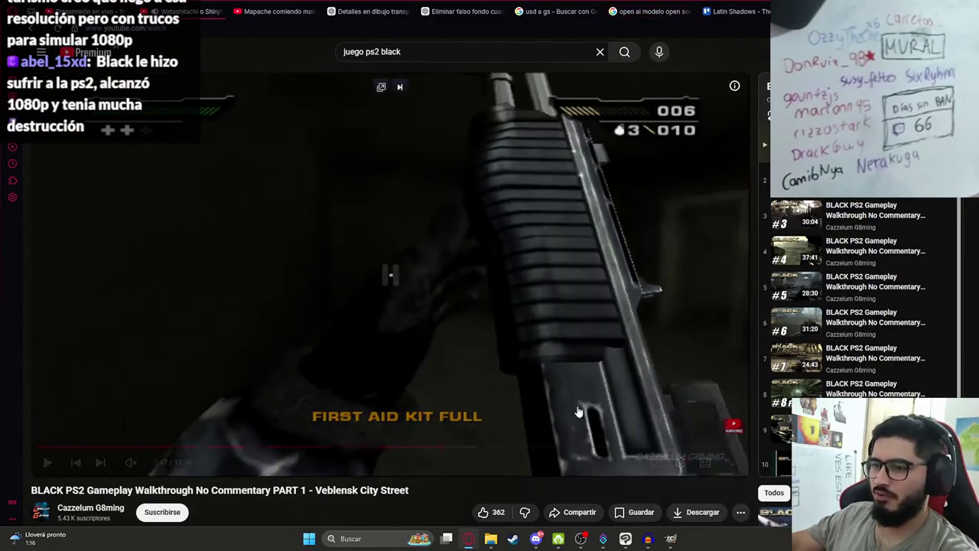
Close the enlarged ChatGPT image and go back to the Clip Studio Paint sketch
{"action": "key", "text": "ctrl+Tab"}
{"action": "key", "text": "Escape"}
{"action": "left_click", "coordinate": [625, 538]}
Create a new empty layer beneath Capa 23
{"action": "key", "text": "ctrl+minus"}
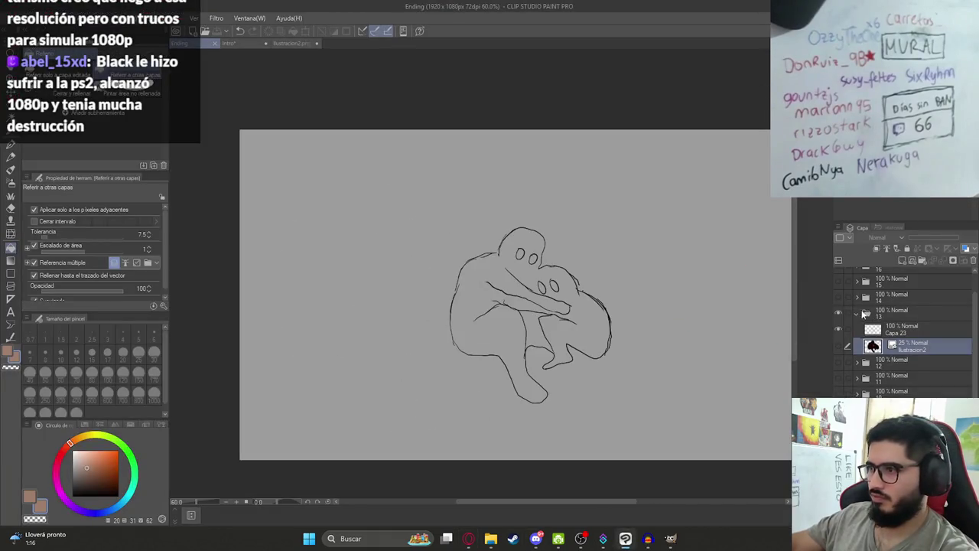
{"action": "key", "text": "ctrl+shift+n"}
{"action": "left_click_drag", "start_coordinate": [901, 353], "coordinate": [902, 357]}
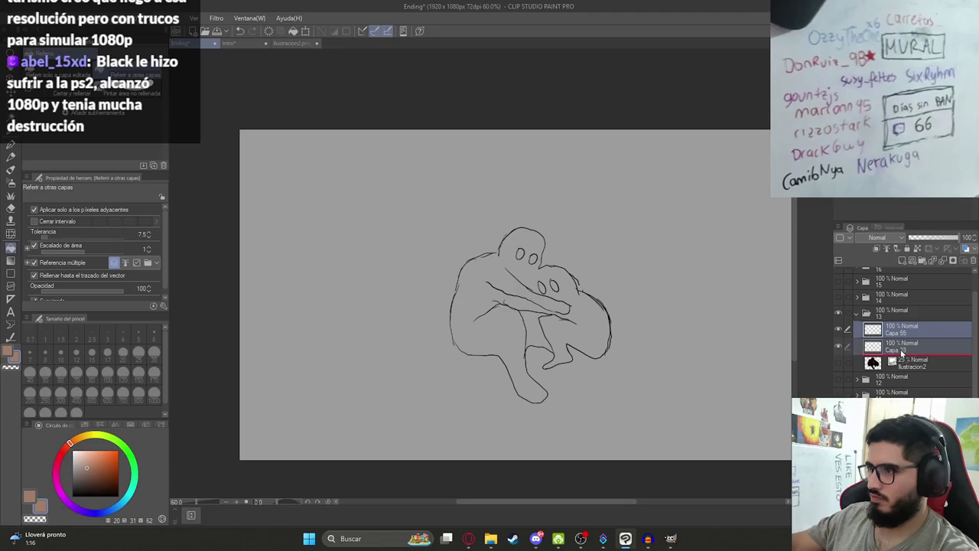
Test black fills on the figure, undoing each one that floods the whole canvas
{"action": "scroll", "coordinate": [574, 386], "scroll_direction": "up", "scroll_amount": 2}
{"action": "left_click", "coordinate": [477, 272]}
{"action": "key", "text": "ctrl+z"}
{"action": "scroll", "coordinate": [489, 269], "scroll_direction": "up", "scroll_amount": 3}
{"action": "key", "text": "p"}
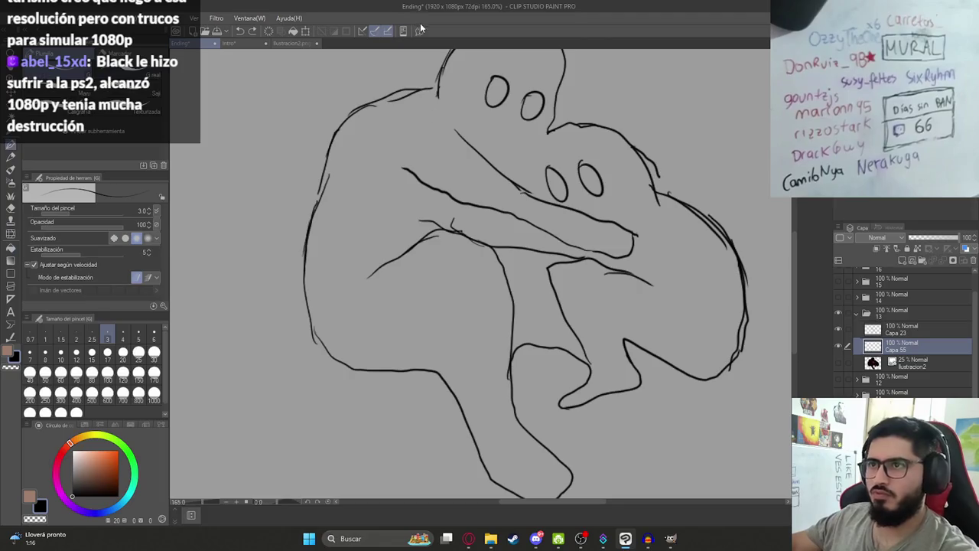
{"action": "key", "text": "g"}
{"action": "left_click", "coordinate": [446, 116]}
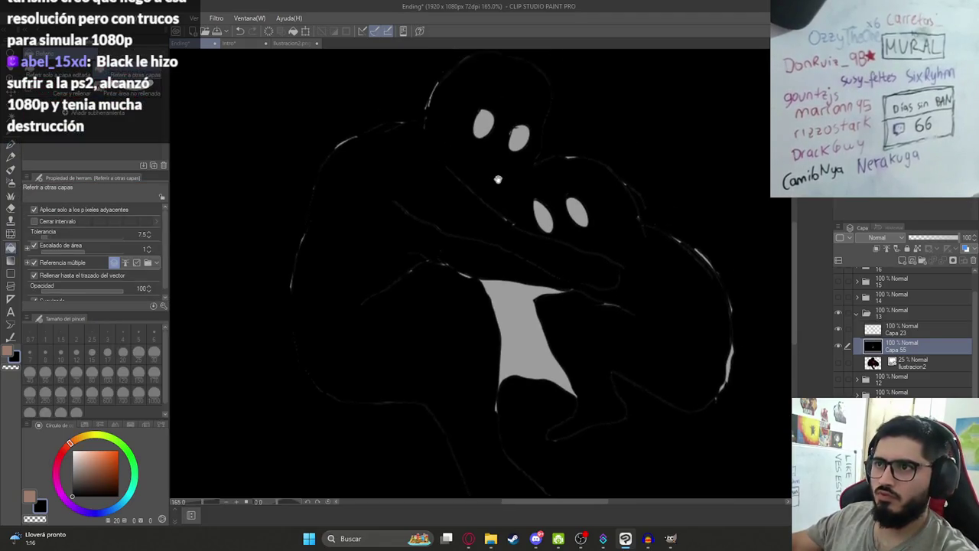
{"action": "key", "text": "ctrl+z"}
{"action": "scroll", "coordinate": [490, 269], "scroll_direction": "down", "scroll_amount": 3}
{"action": "key", "text": "p"}
{"action": "scroll", "coordinate": [570, 268], "scroll_direction": "up", "scroll_amount": 2}
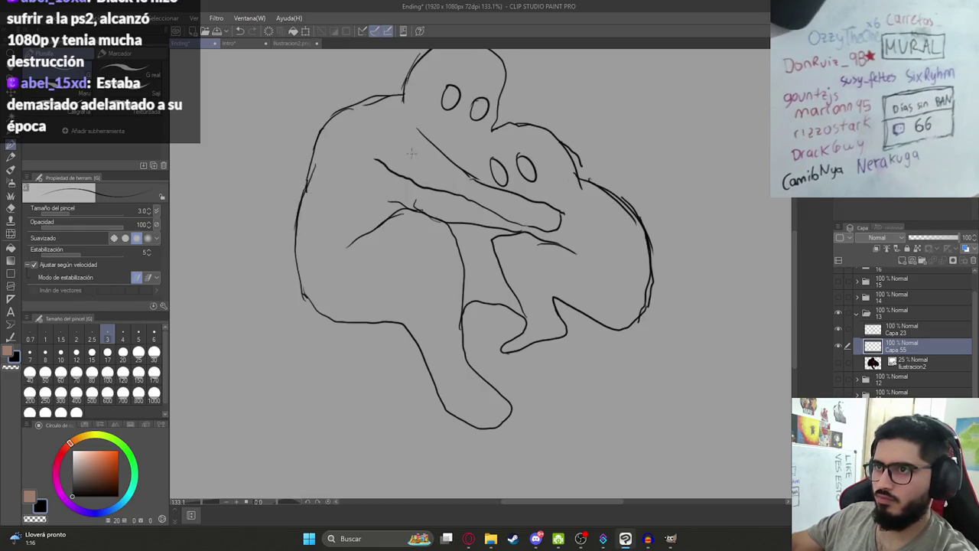
Fill both crouching figures solid black and make the eye white
{"action": "key", "text": "g"}
{"action": "left_click", "coordinate": [477, 239]}
{"action": "left_click_drag", "start_coordinate": [477, 238], "coordinate": [478, 304]}
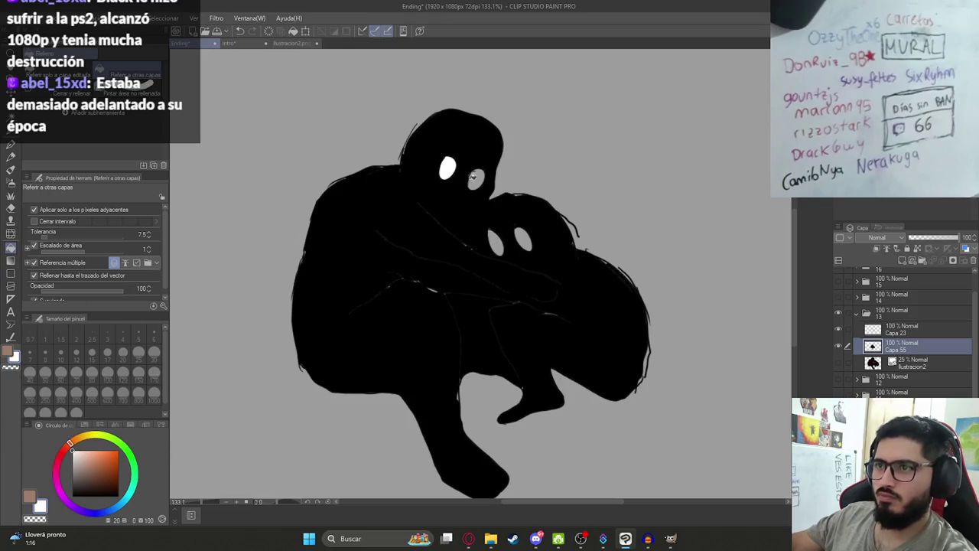
{"action": "left_click", "coordinate": [530, 240]}
{"action": "scroll", "coordinate": [530, 240], "scroll_direction": "down", "scroll_amount": 3}
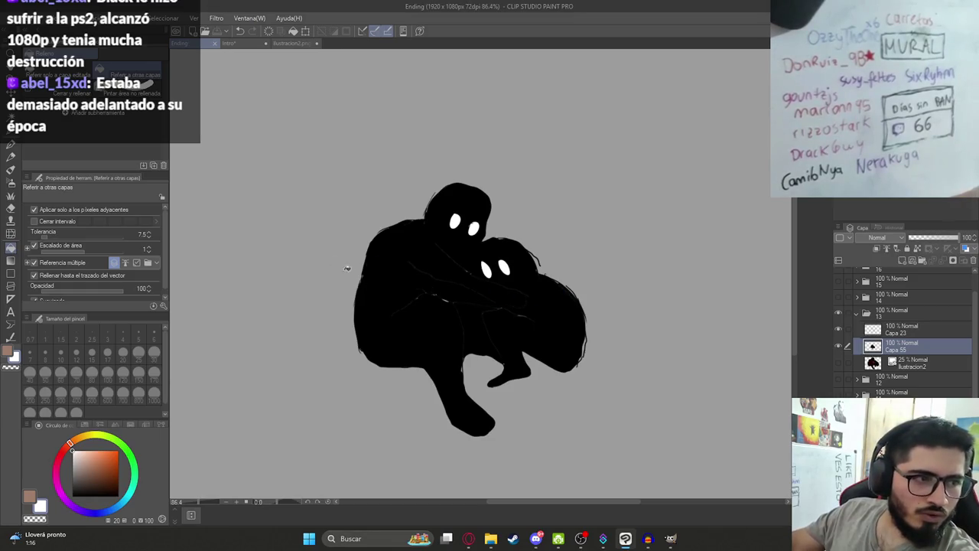
{"action": "scroll", "coordinate": [470, 373], "scroll_direction": "down", "scroll_amount": 2}
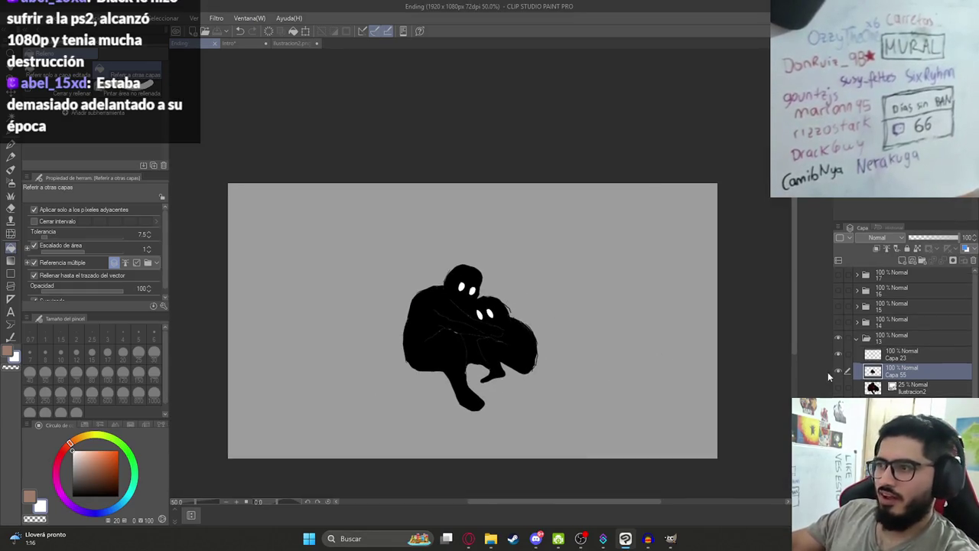
{"action": "scroll", "coordinate": [903, 345], "scroll_direction": "down", "scroll_amount": 3}
{"action": "scroll", "coordinate": [469, 345], "scroll_direction": "up", "scroll_amount": 3}
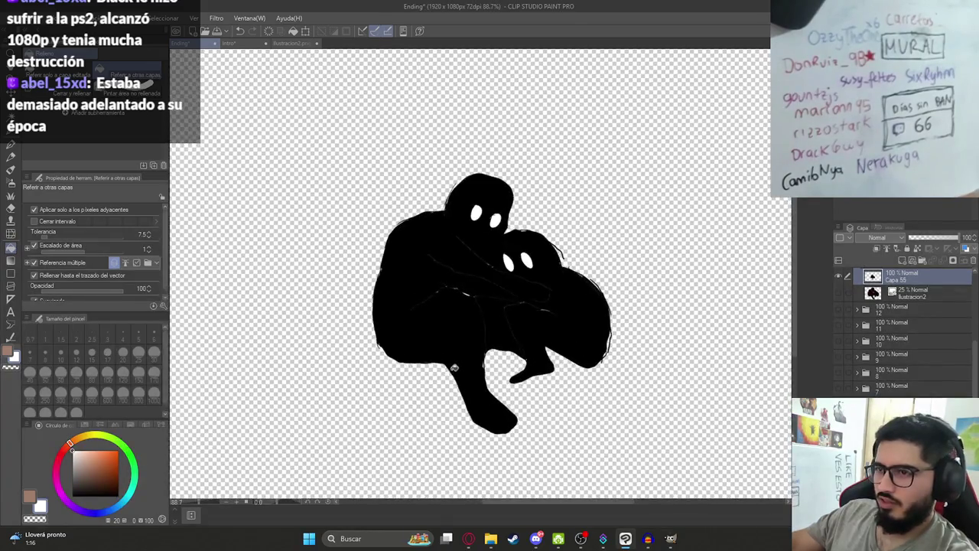
{"action": "scroll", "coordinate": [469, 345], "scroll_direction": "down", "scroll_amount": 2}
{"action": "scroll", "coordinate": [516, 345], "scroll_direction": "up", "scroll_amount": 1}
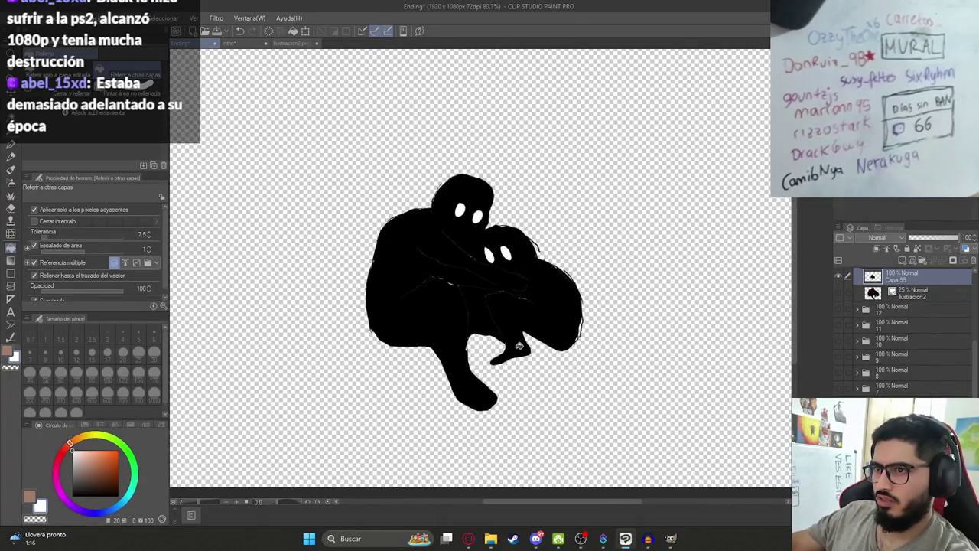
{"action": "scroll", "coordinate": [553, 339], "scroll_direction": "down", "scroll_amount": 1}
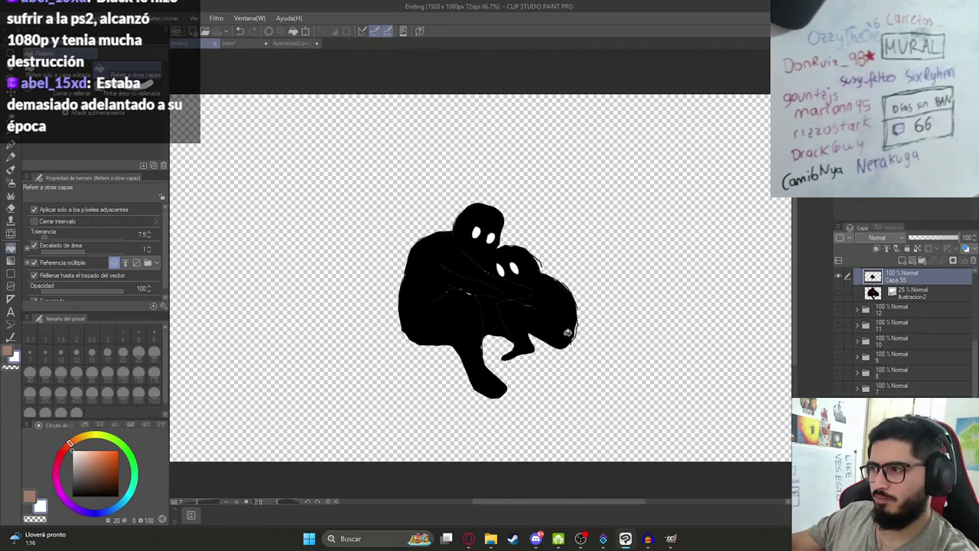
{"action": "scroll", "coordinate": [862, 315], "scroll_direction": "up", "scroll_amount": 2}
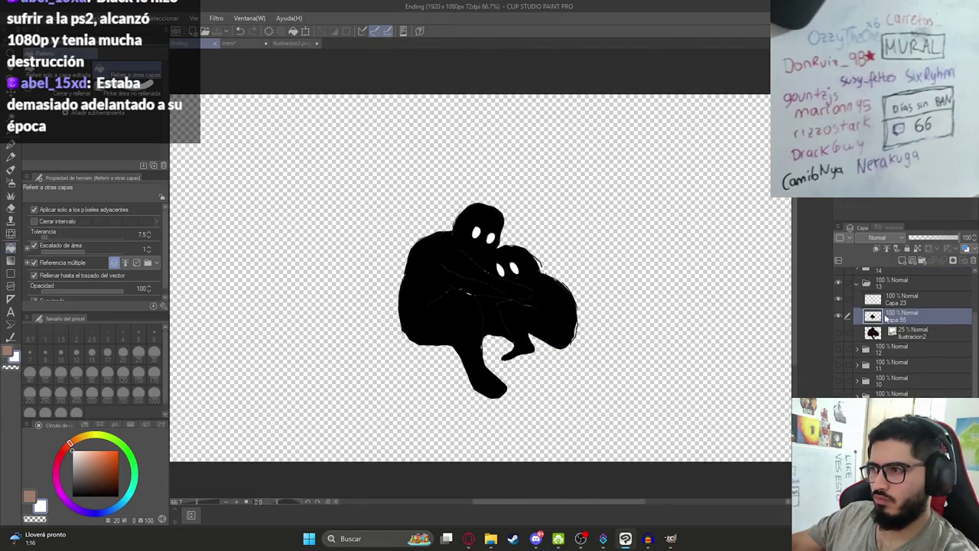
Add a new layer under the black fill and pick a dark red colour
{"action": "left_click", "coordinate": [904, 261]}
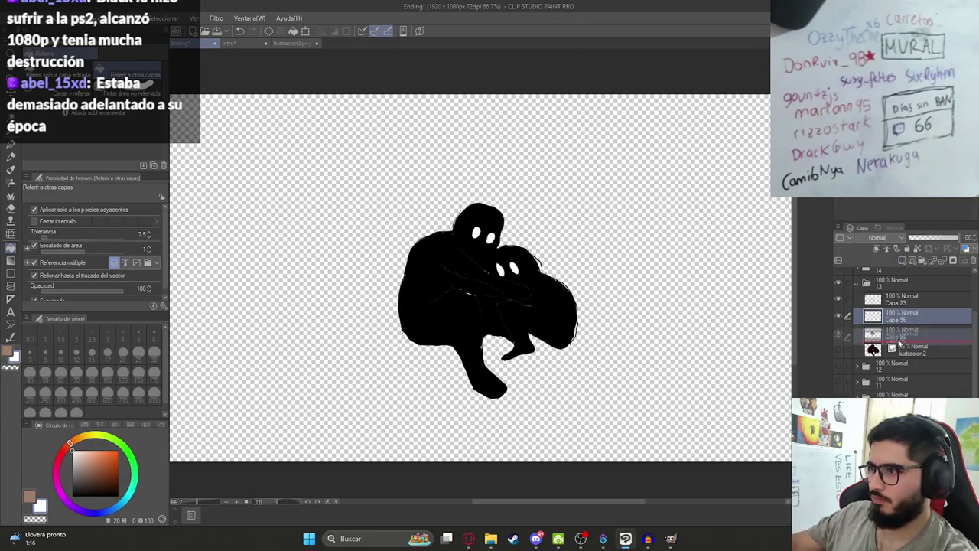
{"action": "left_click", "coordinate": [60, 458]}
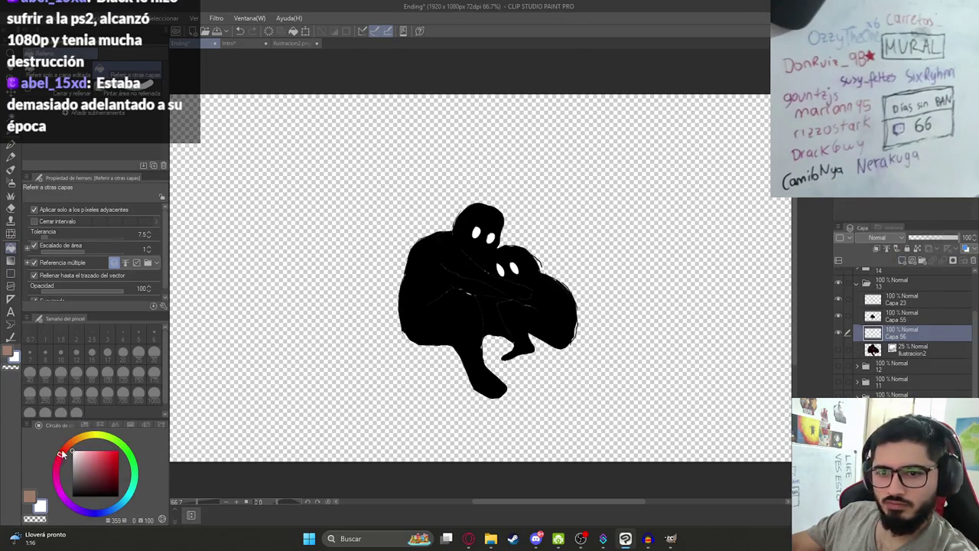
{"action": "left_click", "coordinate": [84, 426]}
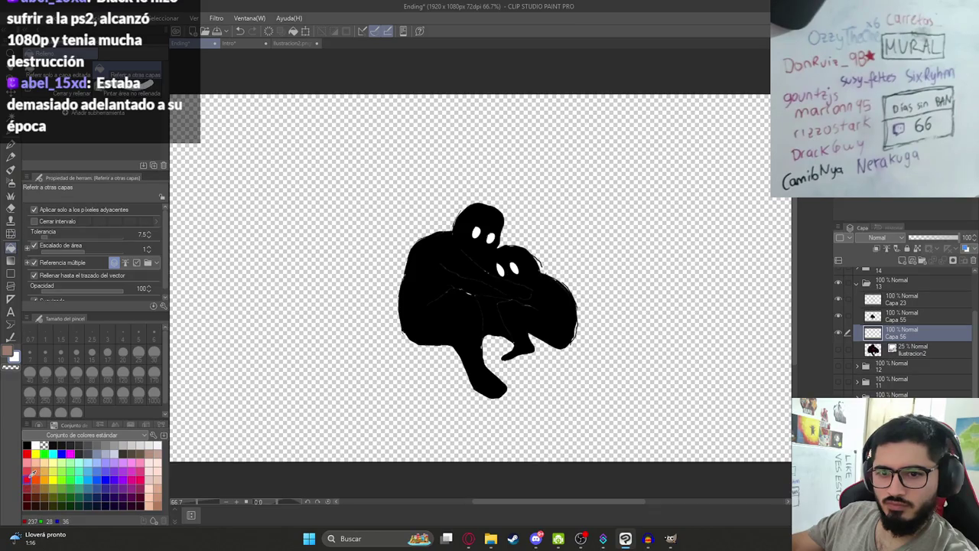
{"action": "left_click", "coordinate": [39, 424]}
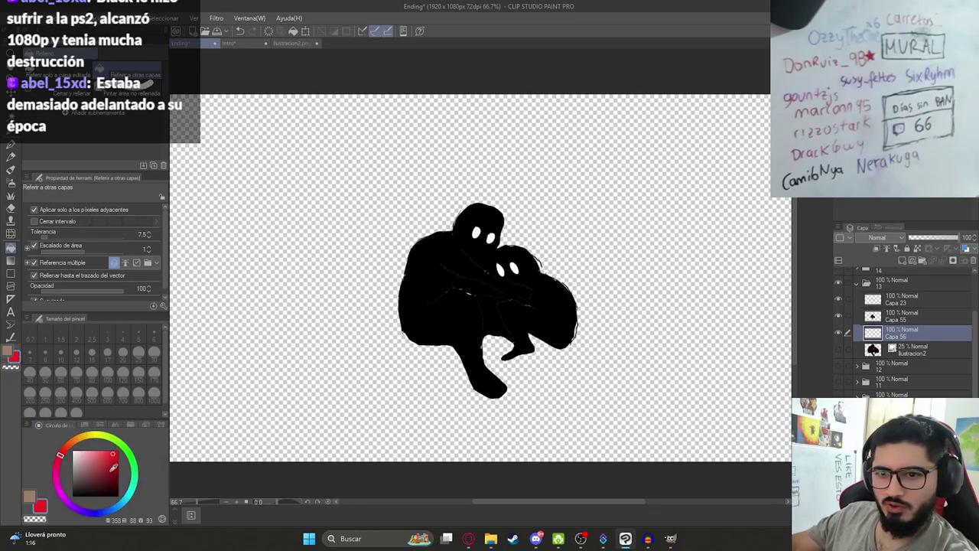
{"action": "scroll", "coordinate": [404, 339], "scroll_direction": "up", "scroll_amount": 1}
{"action": "scroll", "coordinate": [403, 338], "scroll_direction": "up", "scroll_amount": 2}
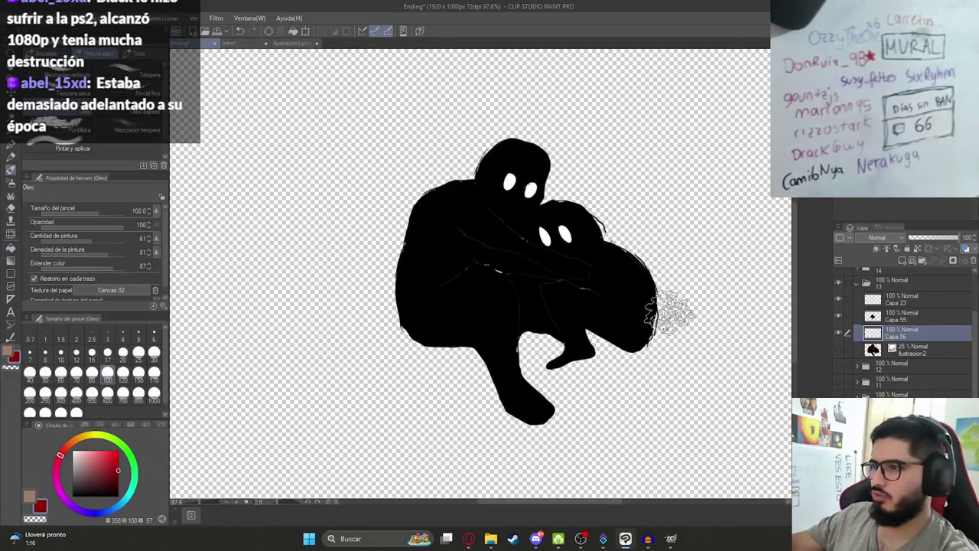
Select the Mancha de sangre blood-splatter decoration brush
{"action": "key", "text": "b"}
{"action": "scroll", "coordinate": [329, 222], "scroll_direction": "down", "scroll_amount": 2}
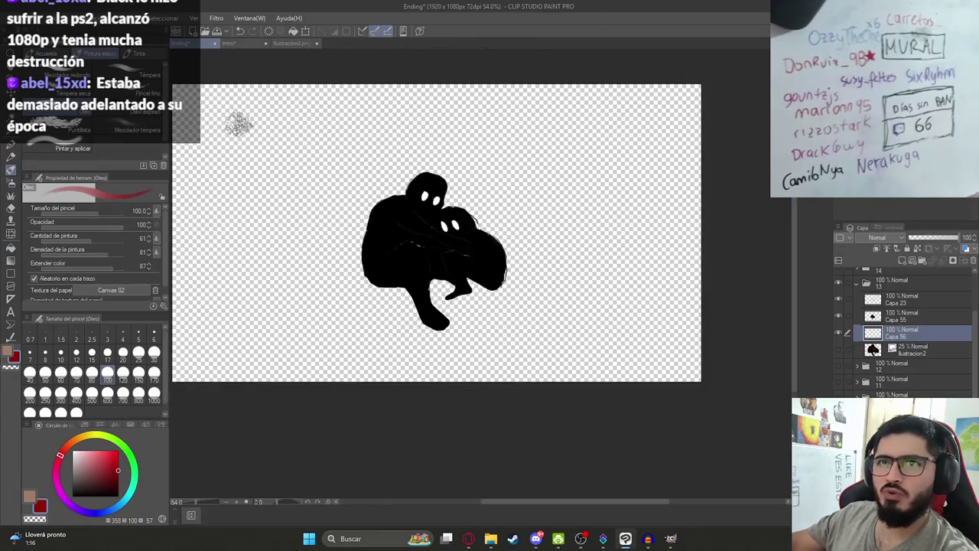
{"action": "key", "text": "b"}
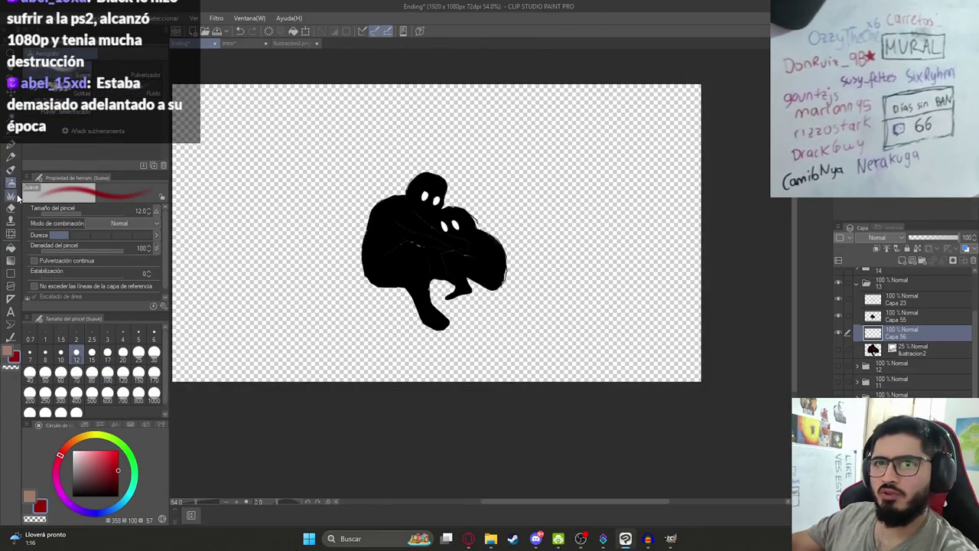
{"action": "left_click", "coordinate": [12, 196]}
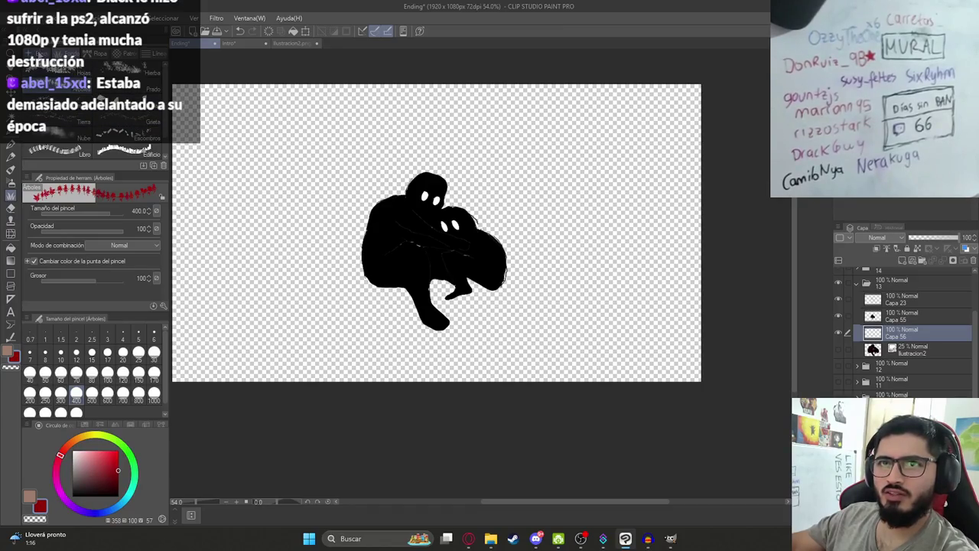
{"action": "left_click", "coordinate": [124, 70]}
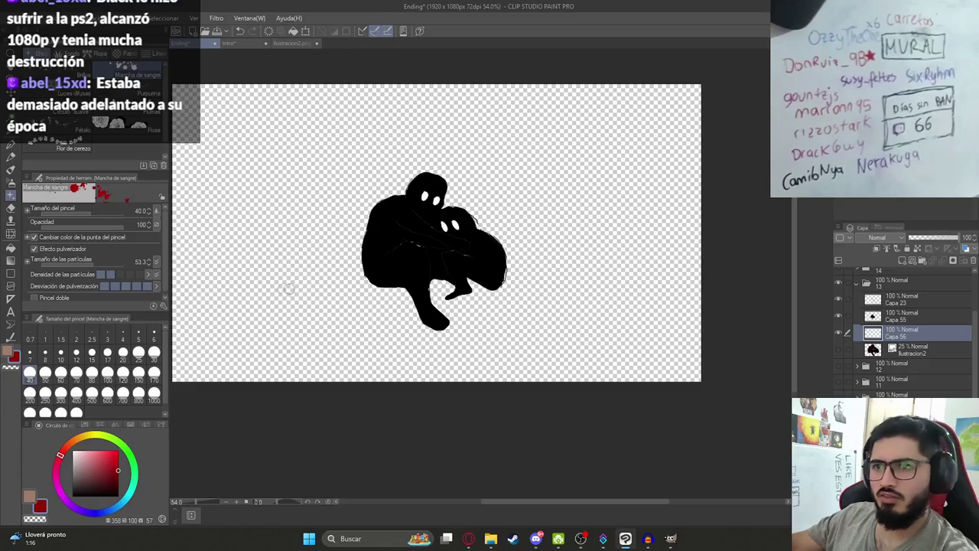
Paint blood splatters beneath the crouching figures at brush size 170
{"action": "left_click_drag", "start_coordinate": [358, 295], "coordinate": [268, 298]}
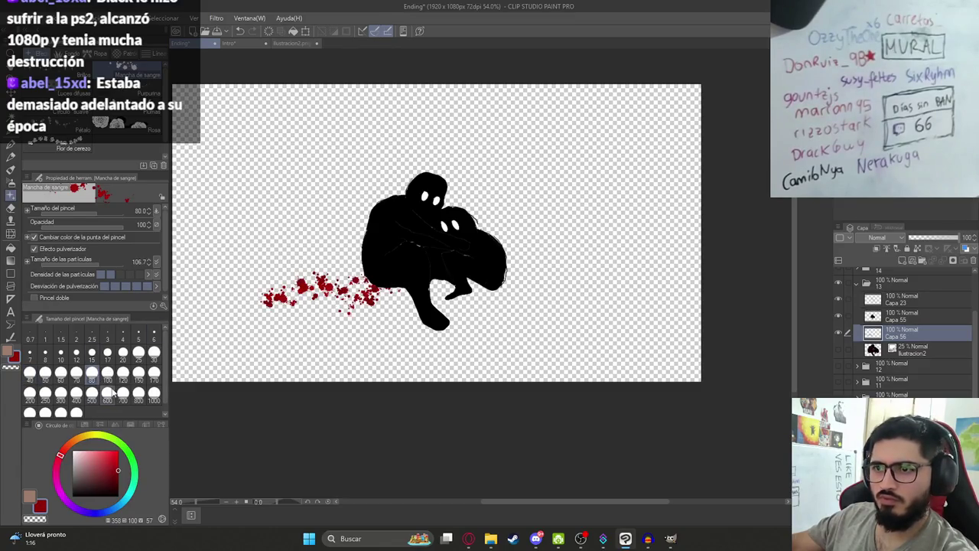
{"action": "key", "text": "bracketright"}
{"action": "key", "text": "bracketright"}
{"action": "key", "text": "bracketright"}
{"action": "key", "text": "ctrl+z"}
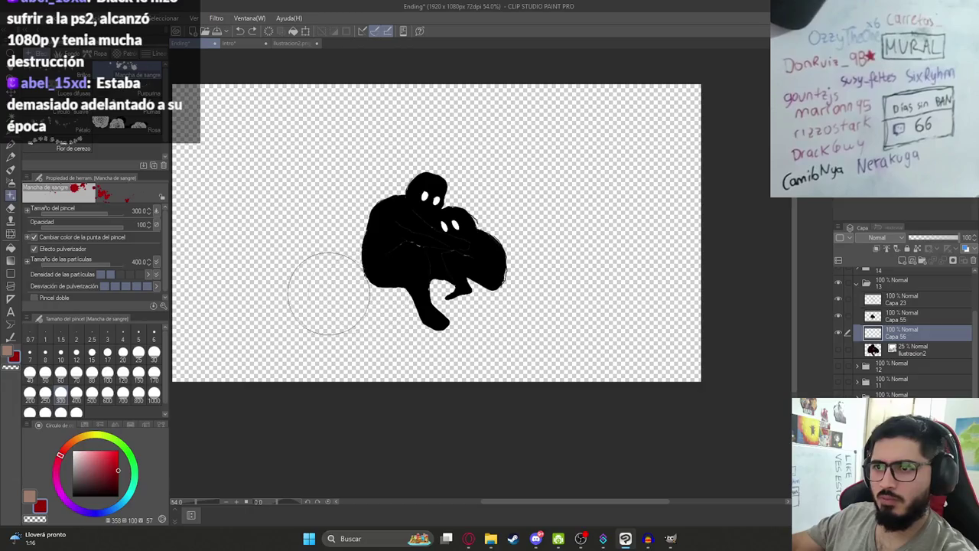
{"action": "left_click_drag", "start_coordinate": [327, 283], "coordinate": [445, 291]}
{"action": "left_click", "coordinate": [154, 374]}
{"action": "key", "text": "ctrl+z"}
{"action": "mouse_move", "coordinate": [299, 291]}
{"action": "left_mouse_down"}
{"action": "mouse_move", "coordinate": [336, 279]}
{"action": "mouse_move", "coordinate": [522, 298]}
{"action": "left_mouse_up"}
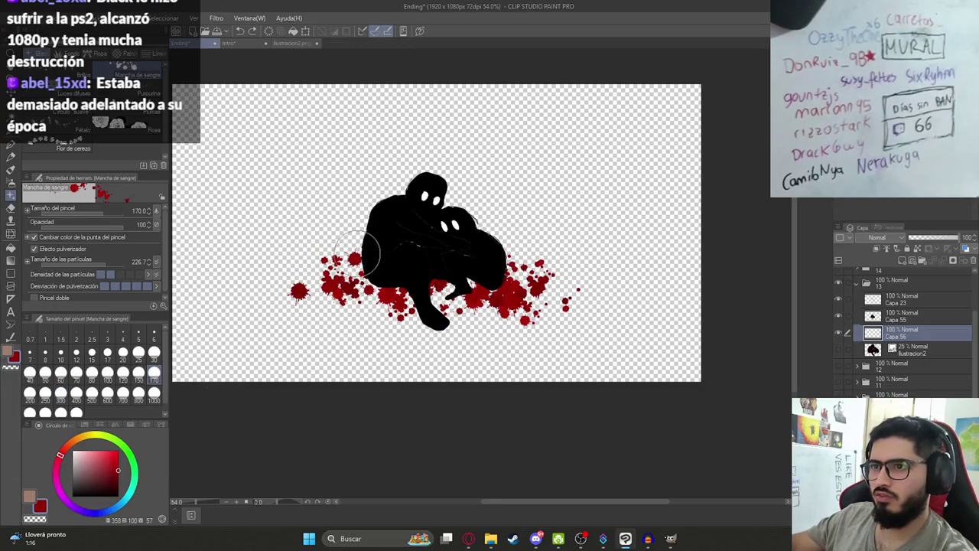
{"action": "key", "text": "ctrl+t"}
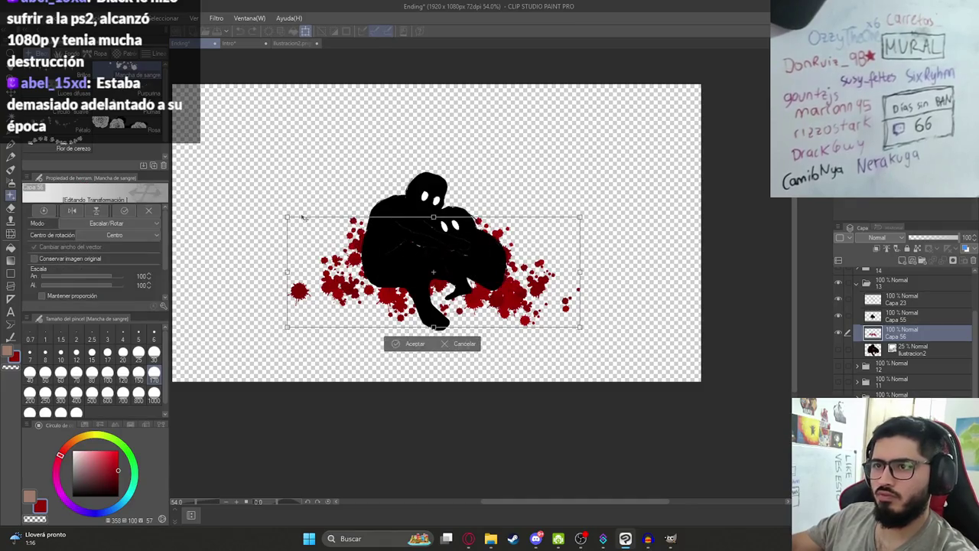
Distort the blood splatter into a perspective trapezoid about 119% wide and apply it
{"action": "left_click_drag", "start_coordinate": [288, 218], "coordinate": [341, 228]}
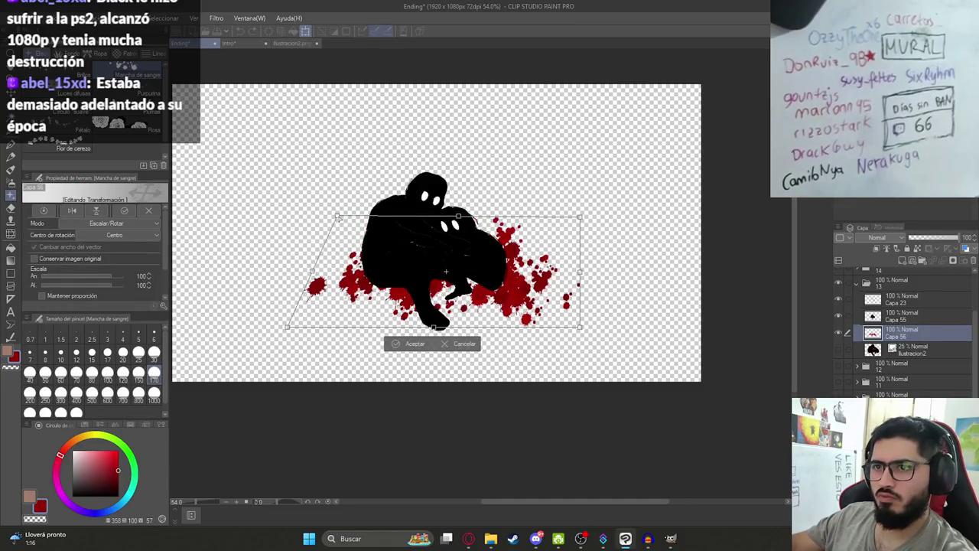
{"action": "left_click_drag", "start_coordinate": [584, 219], "coordinate": [528, 228]}
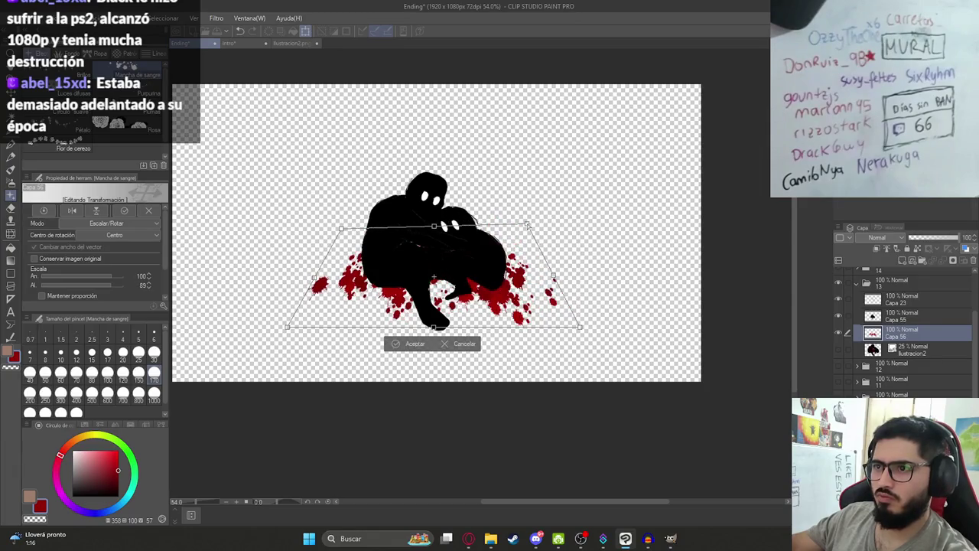
{"action": "left_click_drag", "start_coordinate": [295, 346], "coordinate": [271, 352]}
{"action": "left_click_drag", "start_coordinate": [572, 346], "coordinate": [608, 348]}
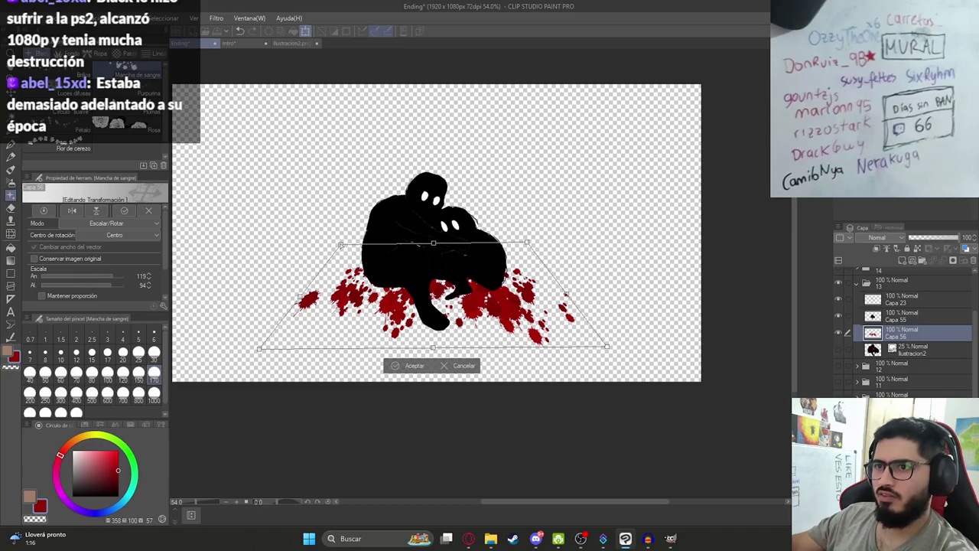
{"action": "left_click_drag", "start_coordinate": [341, 244], "coordinate": [352, 243]}
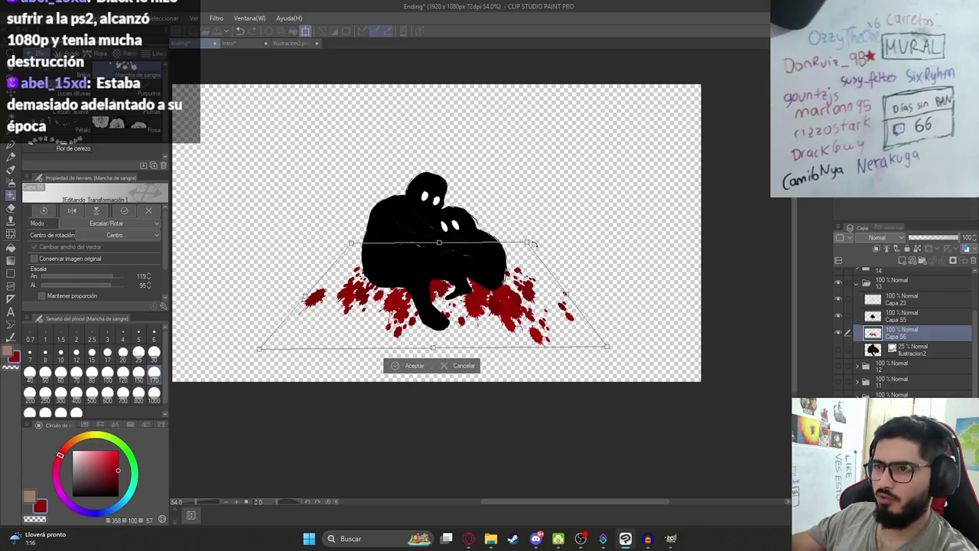
{"action": "left_click_drag", "start_coordinate": [527, 243], "coordinate": [531, 242]}
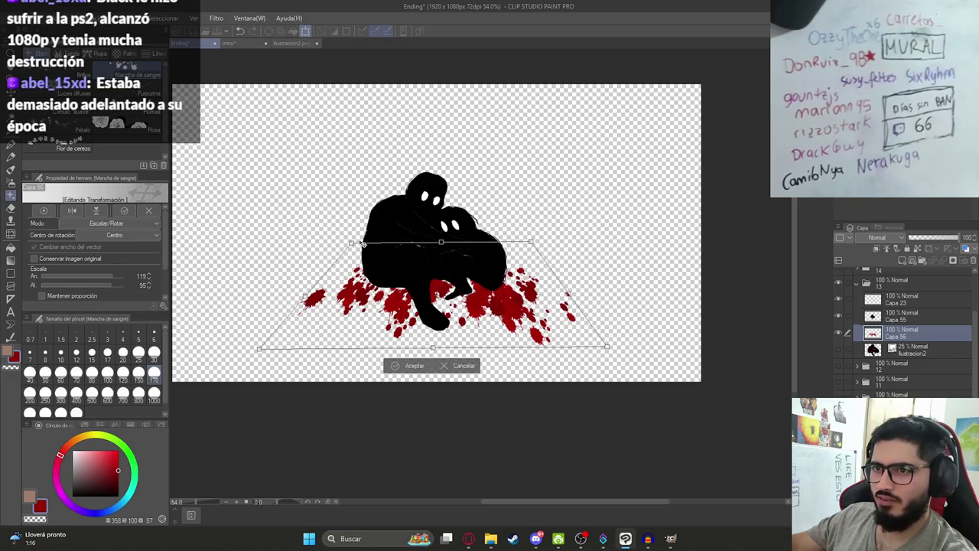
{"action": "left_click_drag", "start_coordinate": [351, 244], "coordinate": [348, 243]}
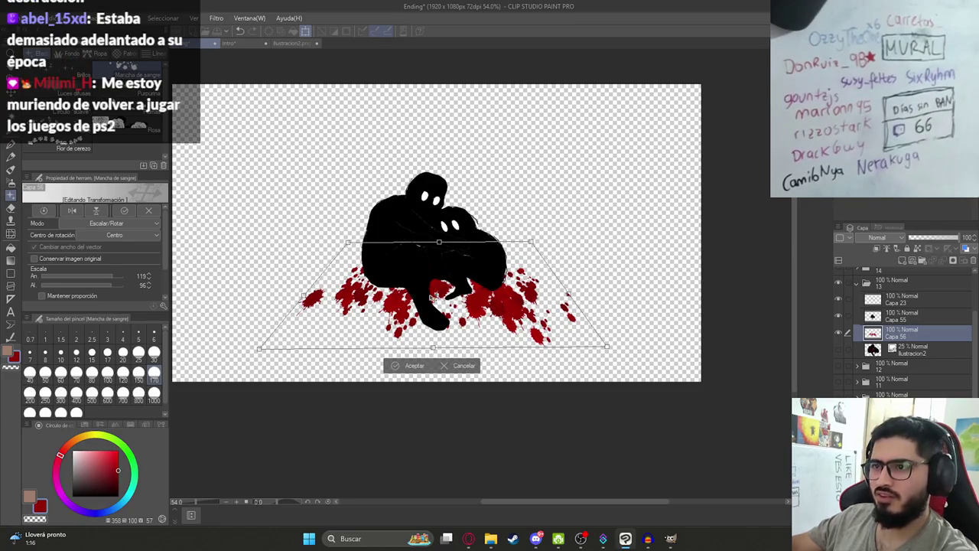
{"action": "key", "text": "Return"}
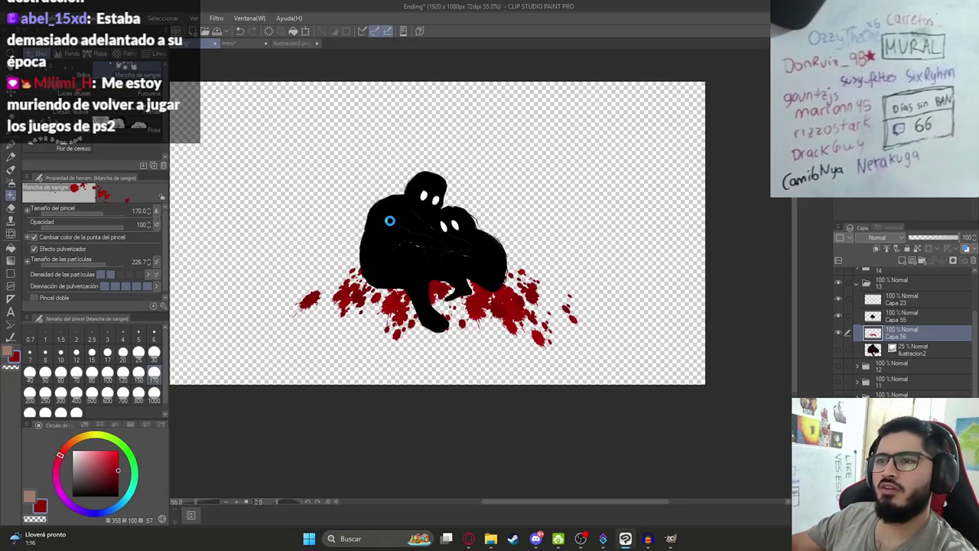
Zoom and pan around the shadow figures and blood pool to check the drawing
{"action": "scroll", "coordinate": [390, 222], "scroll_direction": "up", "scroll_amount": 2}
{"action": "left_click_drag", "start_coordinate": [391, 224], "coordinate": [452, 252]}
{"action": "scroll", "coordinate": [457, 252], "scroll_direction": "down", "scroll_amount": 2}
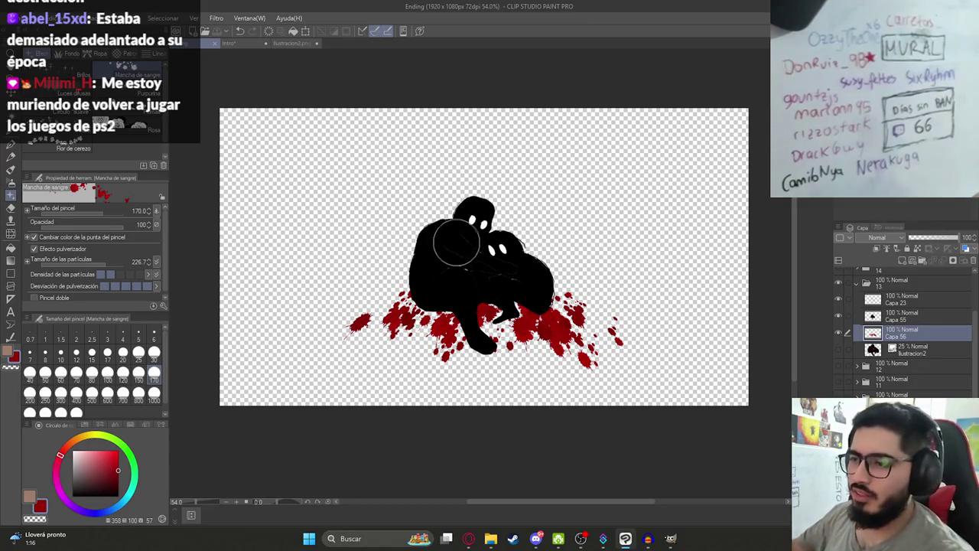
{"action": "scroll", "coordinate": [545, 264], "scroll_direction": "up", "scroll_amount": 1}
{"action": "scroll", "coordinate": [502, 296], "scroll_direction": "up", "scroll_amount": 2}
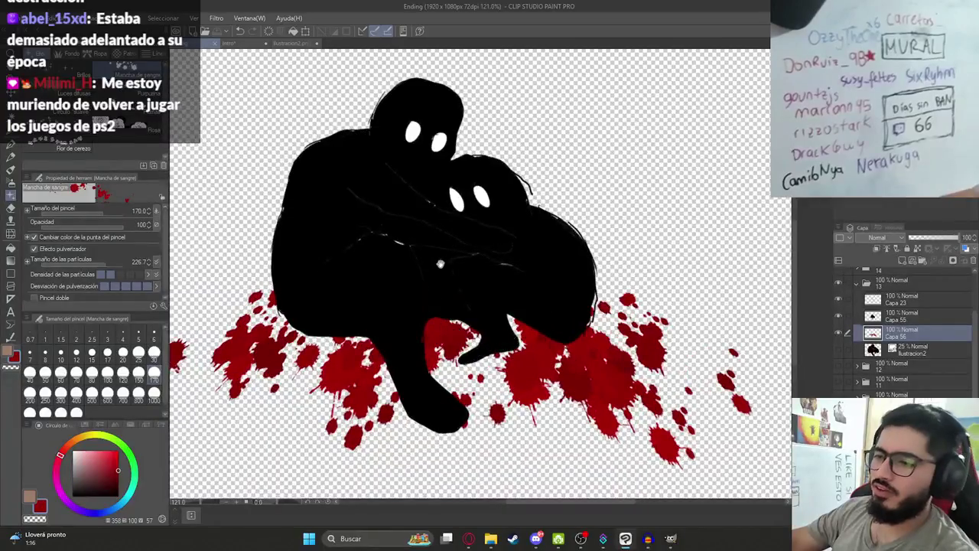
{"action": "scroll", "coordinate": [498, 314], "scroll_direction": "down", "scroll_amount": 1}
{"action": "scroll", "coordinate": [493, 319], "scroll_direction": "down", "scroll_amount": 1}
{"action": "scroll", "coordinate": [493, 319], "scroll_direction": "down", "scroll_amount": 2}
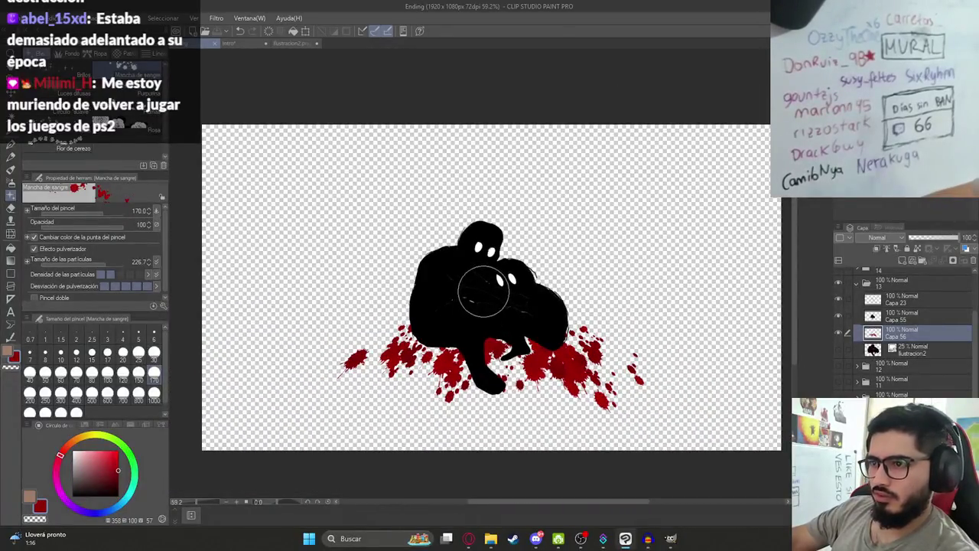
{"action": "scroll", "coordinate": [868, 367], "scroll_direction": "up", "scroll_amount": 1}
{"action": "scroll", "coordinate": [865, 378], "scroll_direction": "up", "scroll_amount": 1}
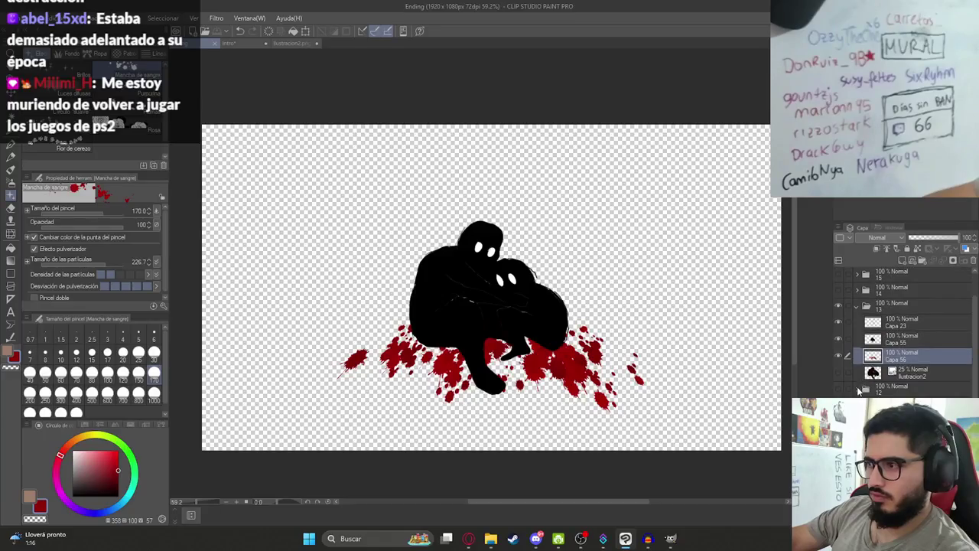
{"action": "scroll", "coordinate": [415, 164], "scroll_direction": "down", "scroll_amount": 1}
Export the drawing as a PNG into the Ending folder, starting from the Ilustracion14HD.png name
{"action": "left_click", "coordinate": [11, 18]}
{"action": "mouse_move", "coordinate": [54, 162]}
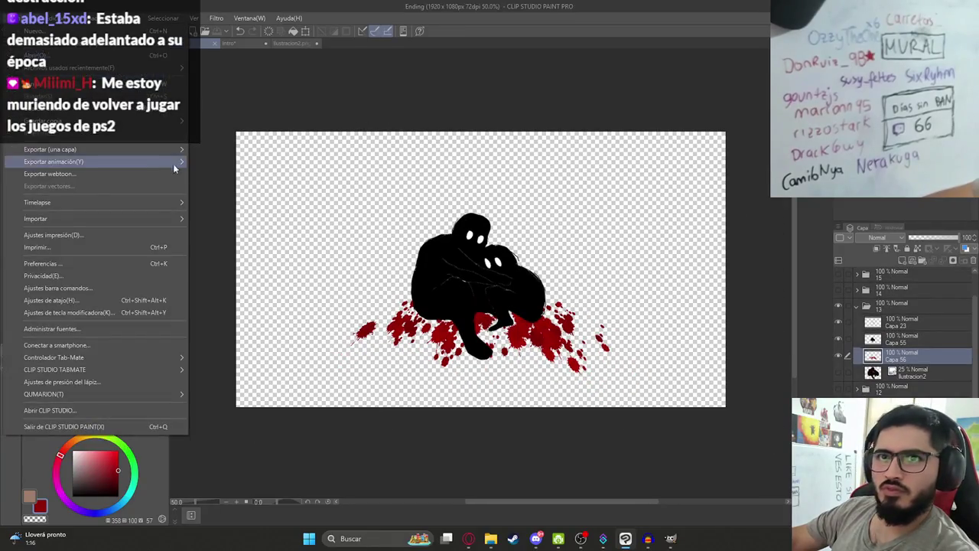
{"action": "left_click", "coordinate": [225, 175]}
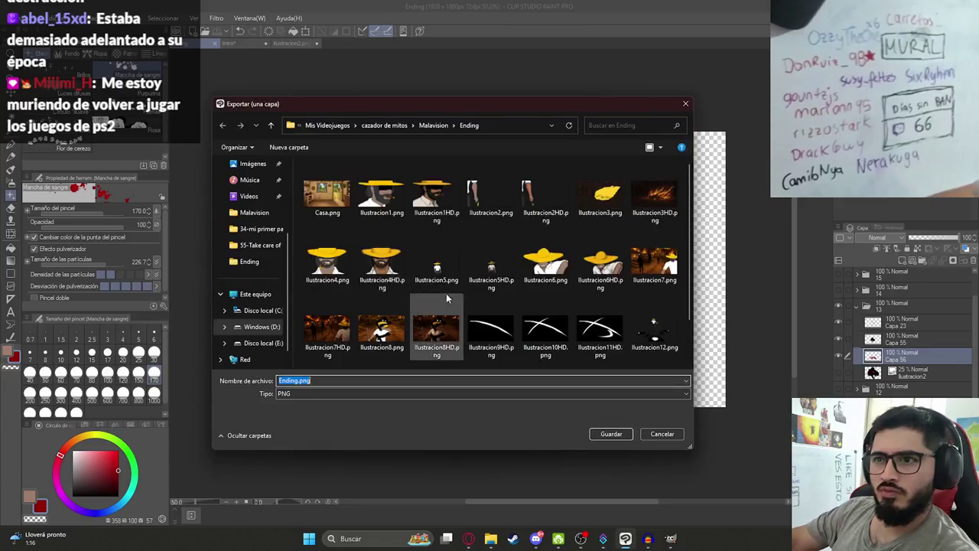
{"action": "left_click", "coordinate": [545, 340]}
{"action": "double_click", "coordinate": [317, 380]}
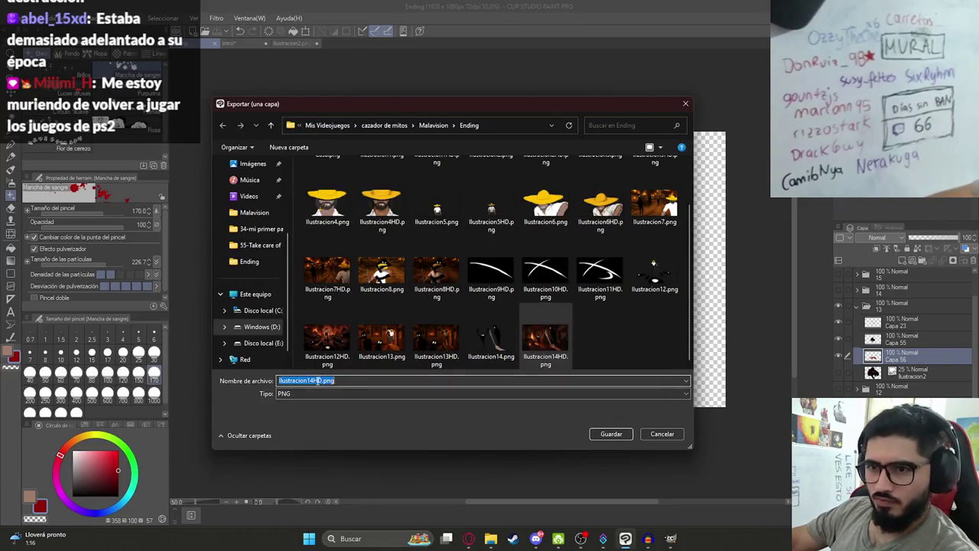
{"action": "key", "text": "Return"}
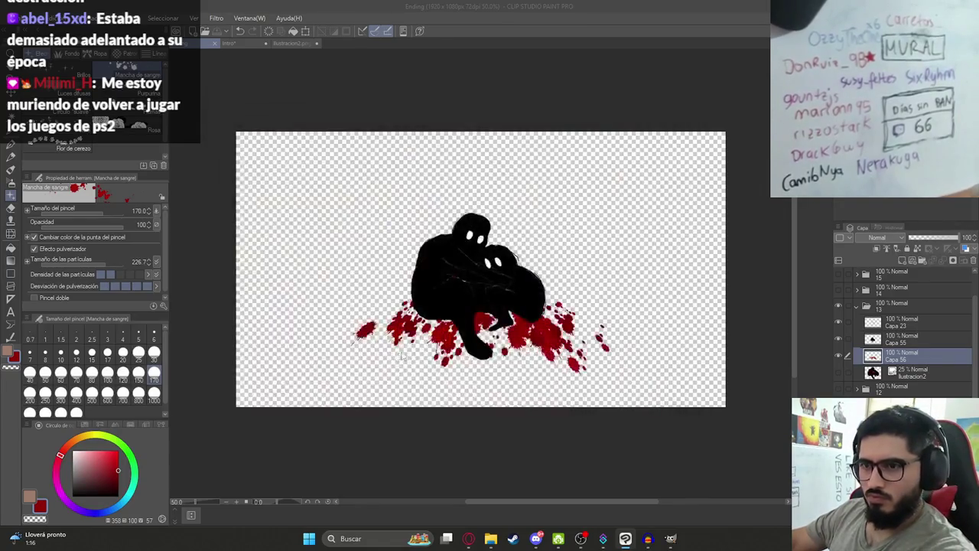
{"action": "key", "text": "Return"}
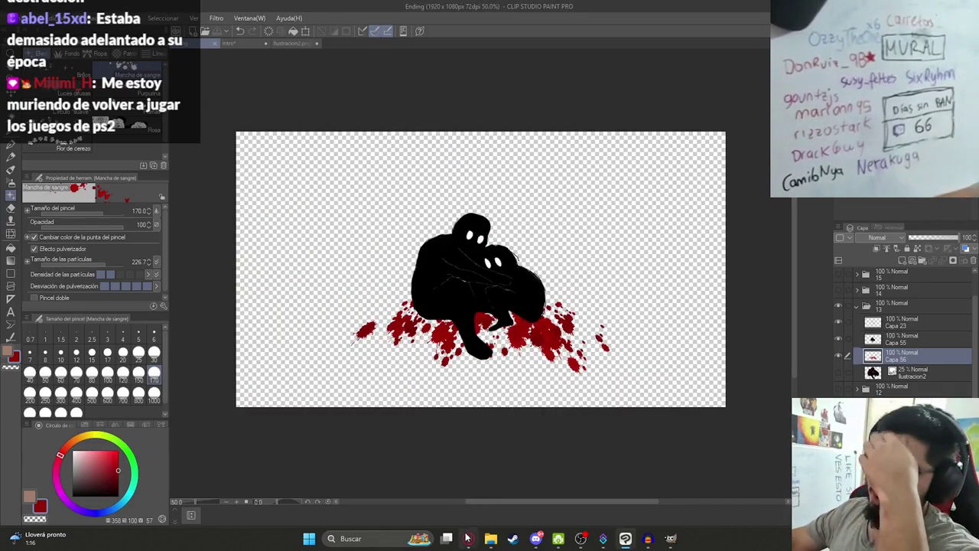
{"action": "left_click", "coordinate": [468, 538]}
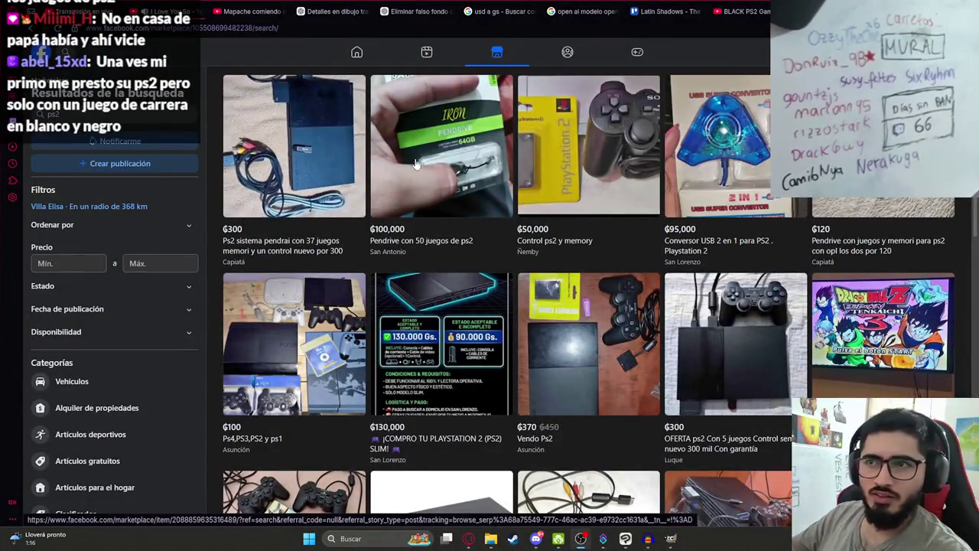
Open the first PS2 result, the ₲300 PS2 with 37 games on a pendrive
{"action": "left_click", "coordinate": [337, 195]}
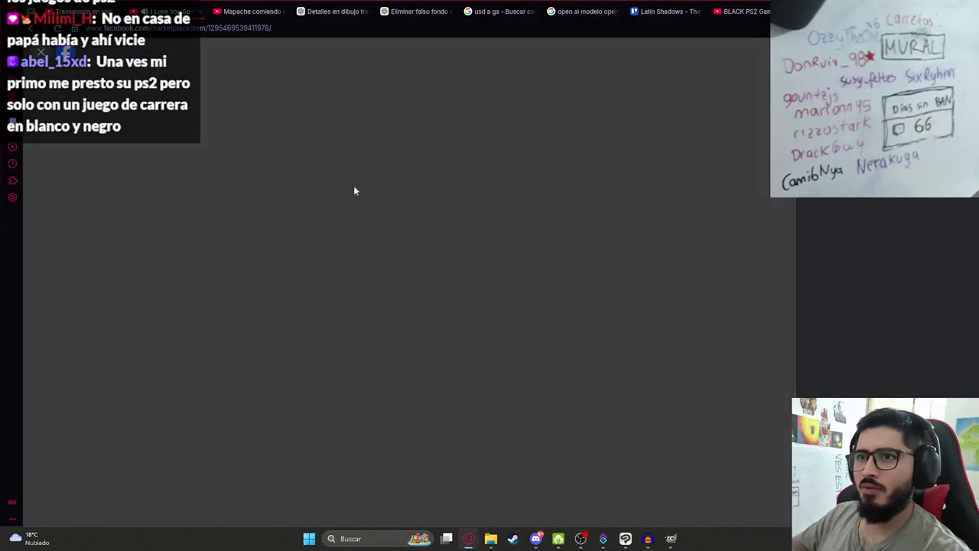
Page through the PS2 listing's photos, including the one showing the game list
{"action": "left_click", "coordinate": [778, 281]}
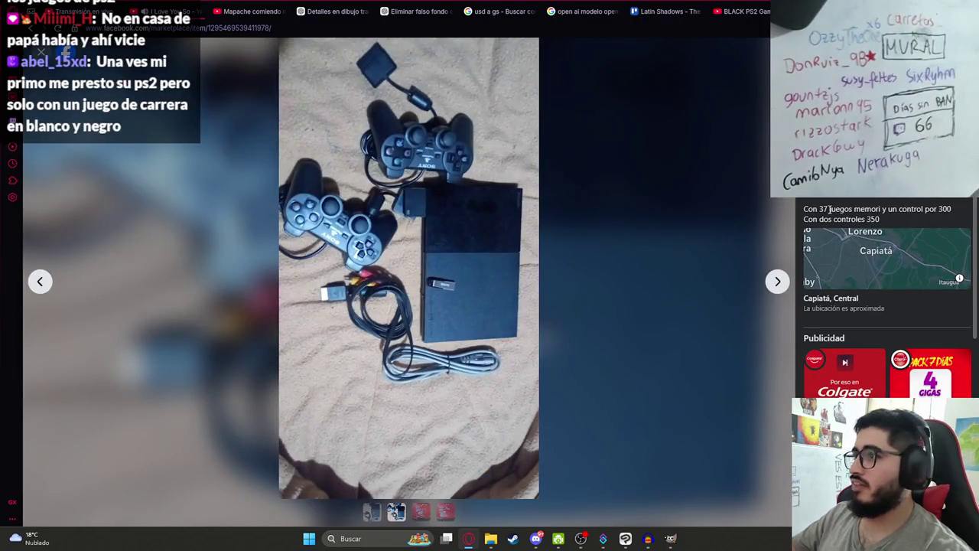
{"action": "left_click", "coordinate": [898, 219]}
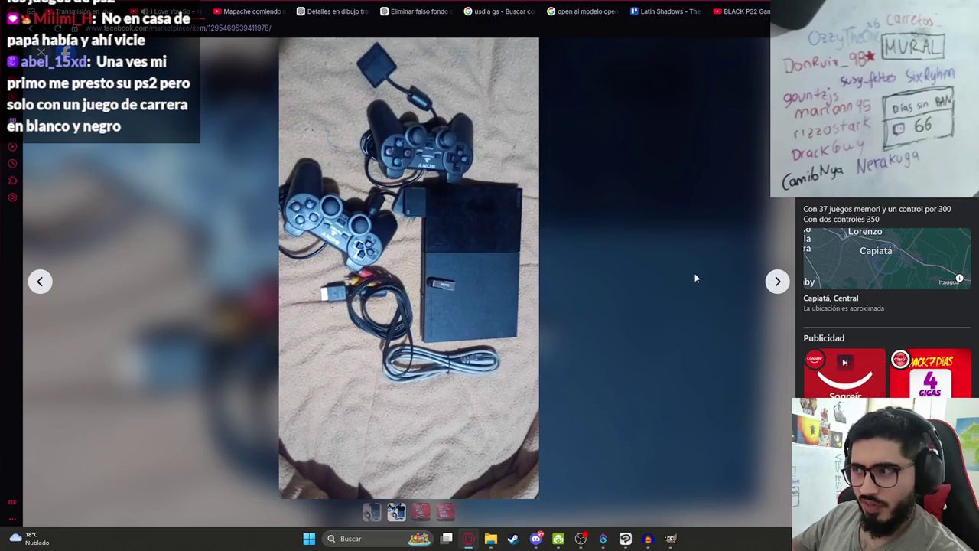
{"action": "left_click", "coordinate": [768, 285]}
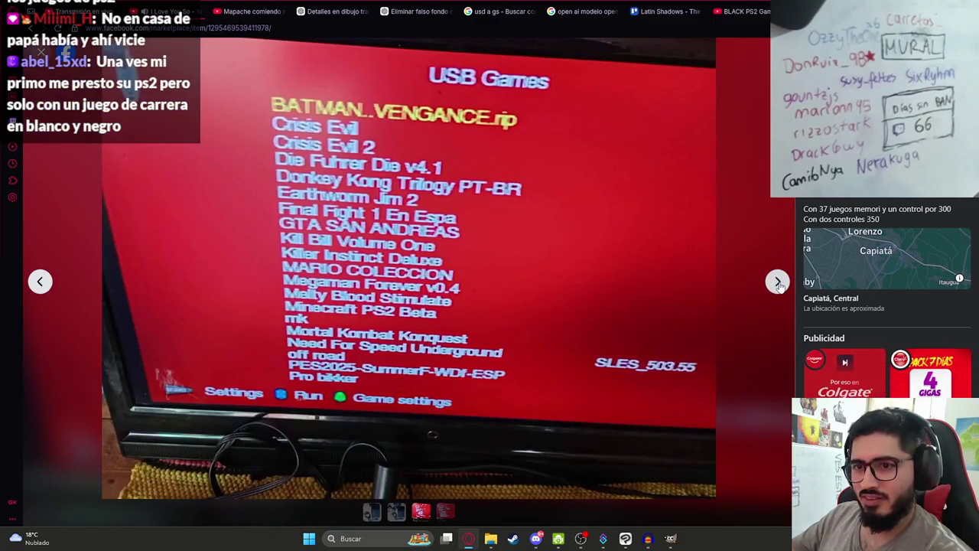
{"action": "left_click", "coordinate": [778, 283]}
{"action": "left_click", "coordinate": [777, 283]}
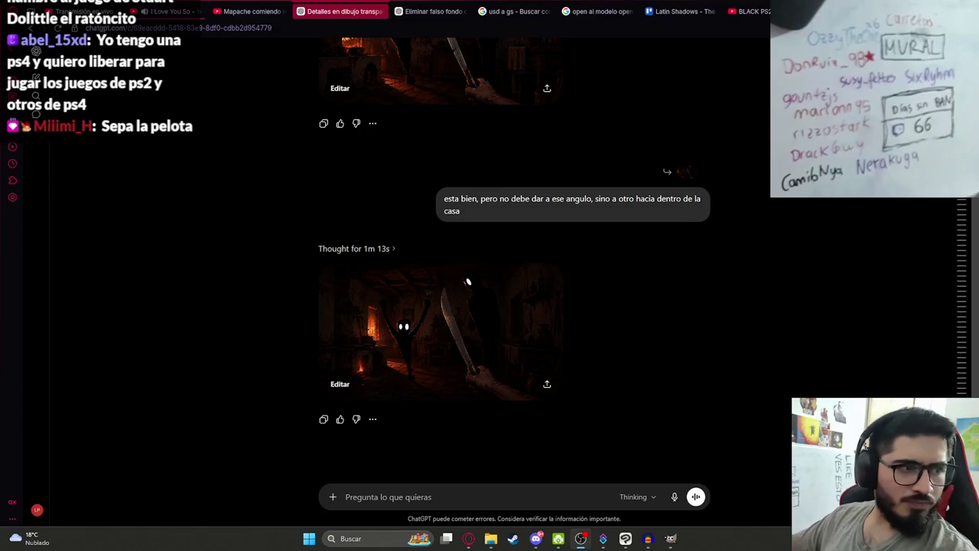
{"action": "mouse_move", "coordinate": [572, 205]}
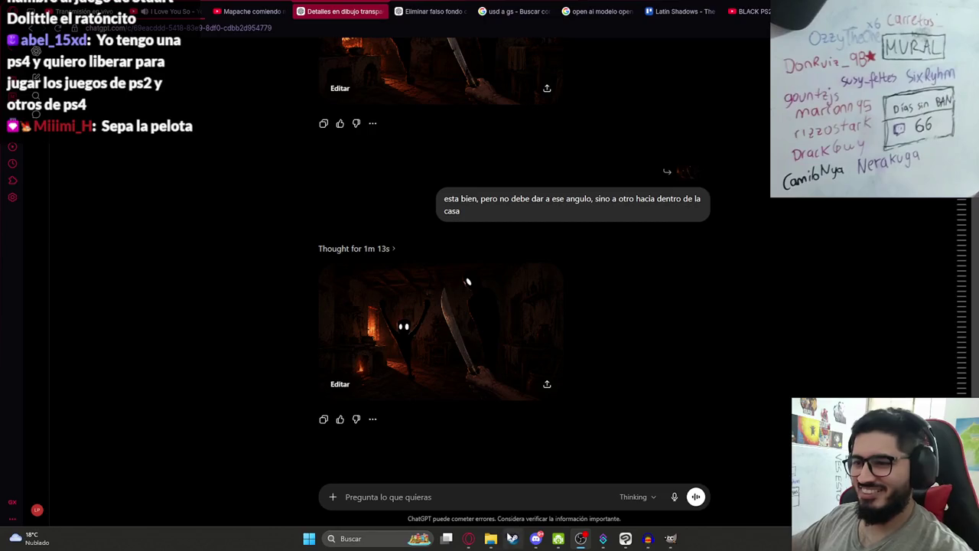
Attach Ilustracion15.png from the Ending folder to the ChatGPT prompt, then open a Marketplace console listing
{"action": "left_click", "coordinate": [491, 538]}
{"action": "left_click", "coordinate": [435, 287]}
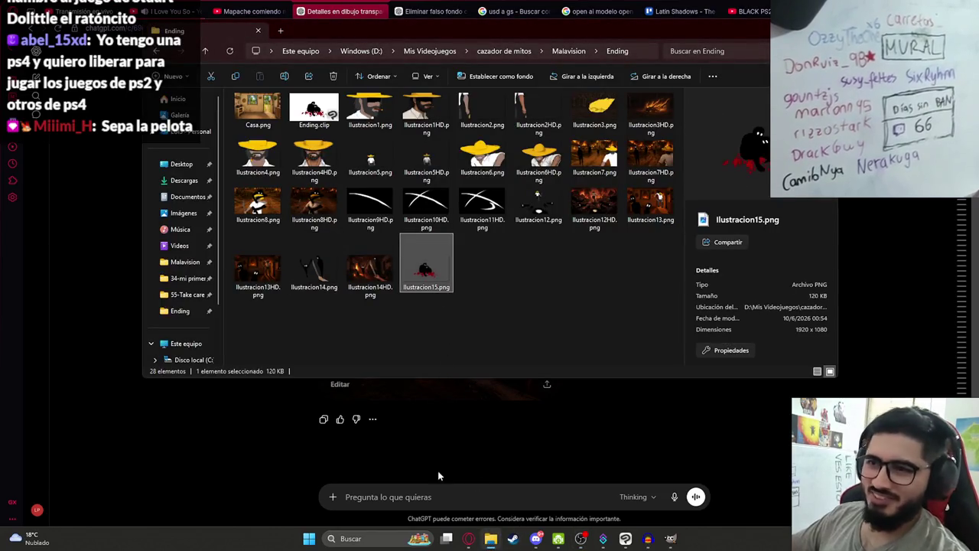
{"action": "left_click_drag", "start_coordinate": [438, 476], "coordinate": [367, 432]}
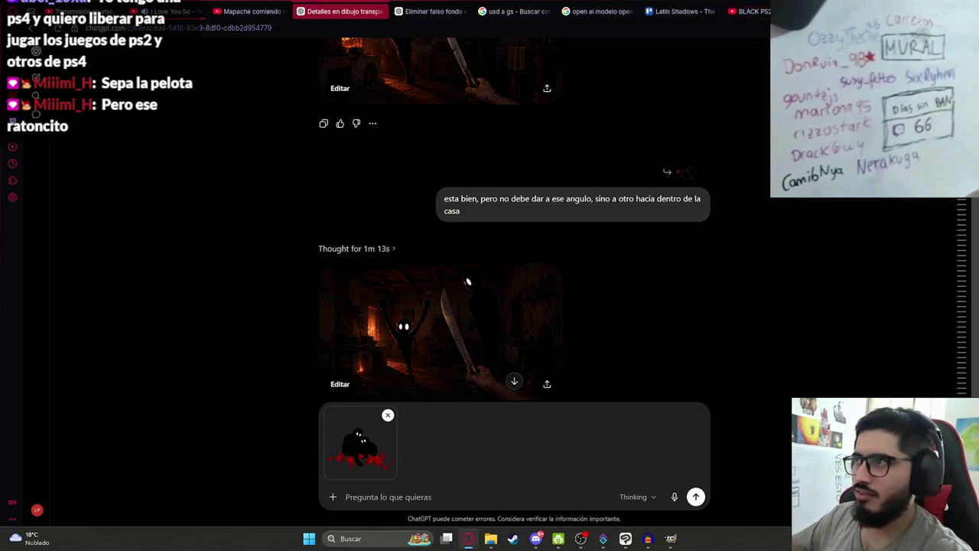
{"action": "key", "text": "ctrl+1"}
{"action": "left_click", "coordinate": [361, 192]}
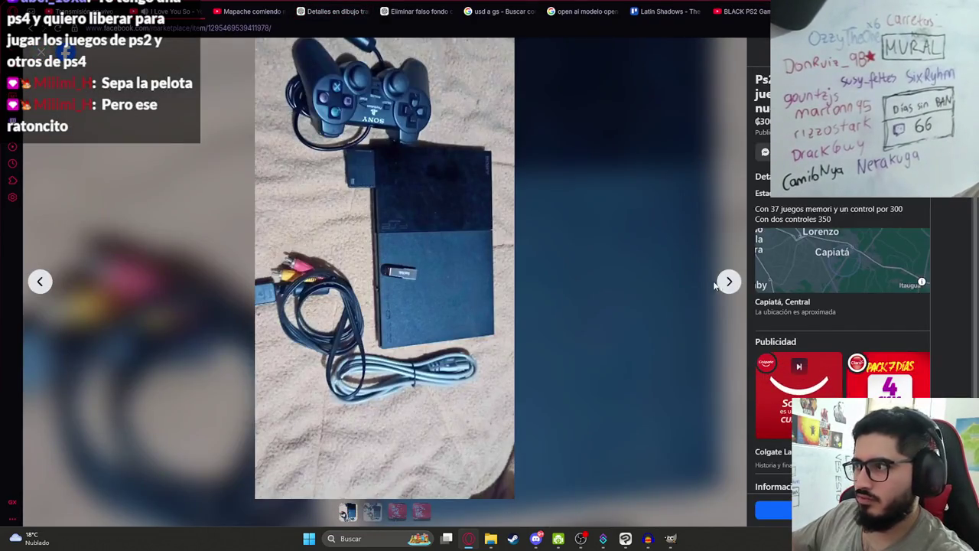
Flip through two more photos of the PS2 console listing, then return to ChatGPT
{"action": "left_click", "coordinate": [725, 283]}
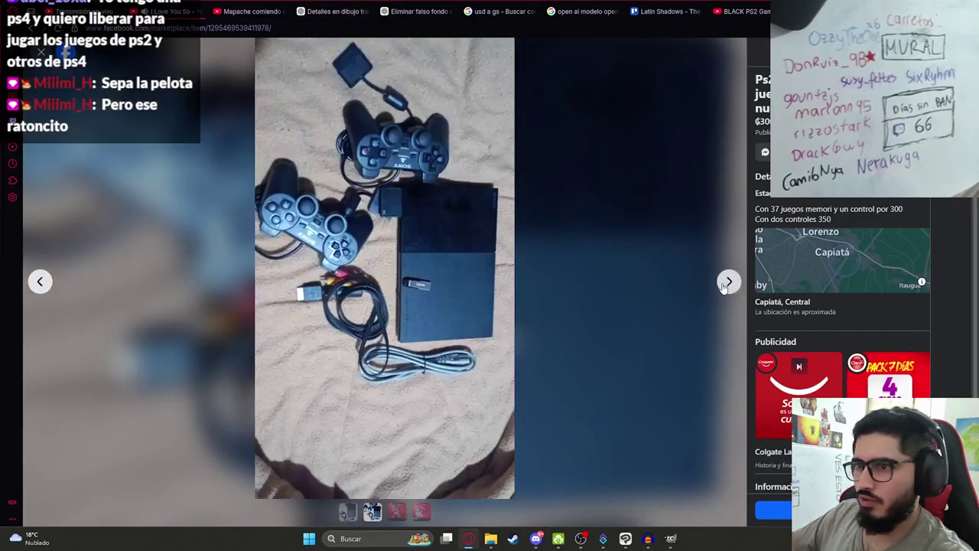
{"action": "left_click", "coordinate": [725, 283]}
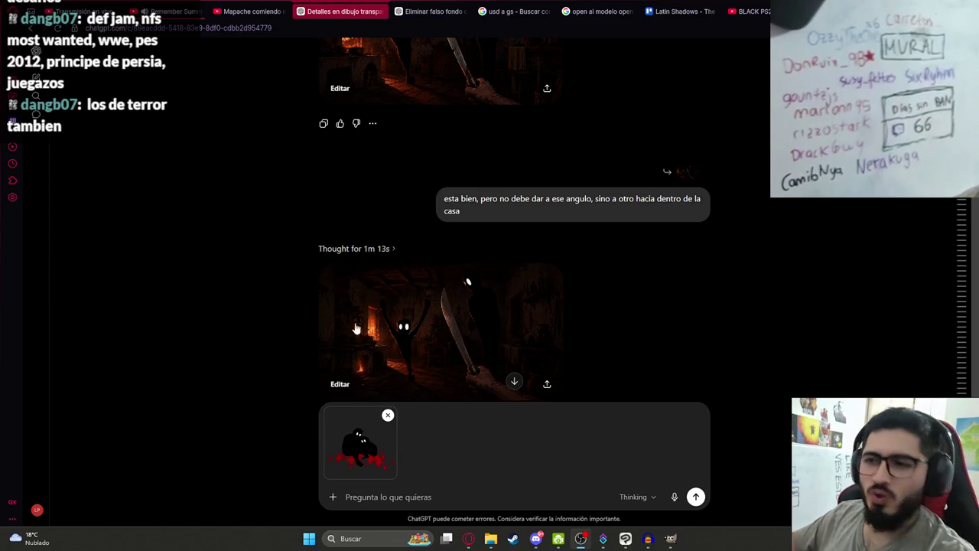
{"action": "left_click", "coordinate": [380, 482]}
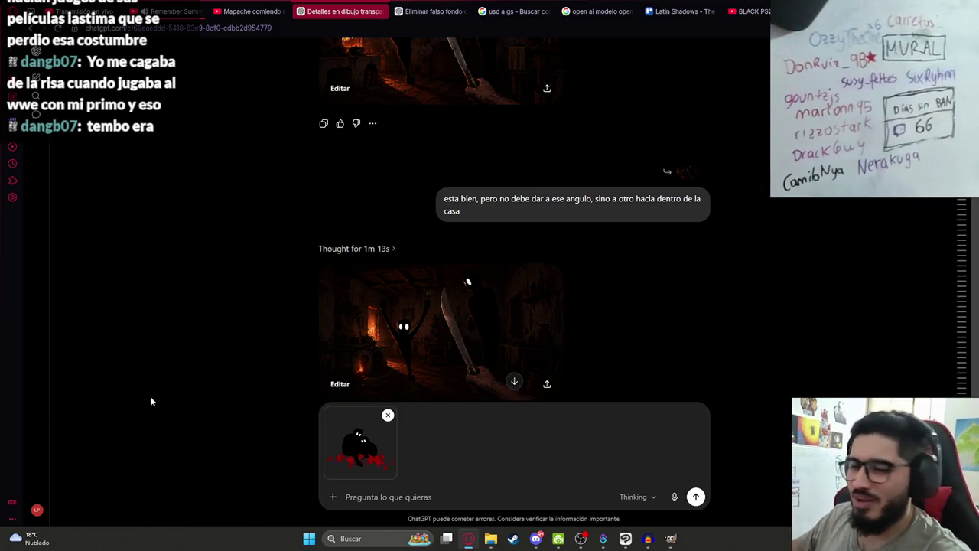
Send the attached image with a Spanish request to add detail and set it in a kitchen corner
{"action": "left_click", "coordinate": [420, 498]}
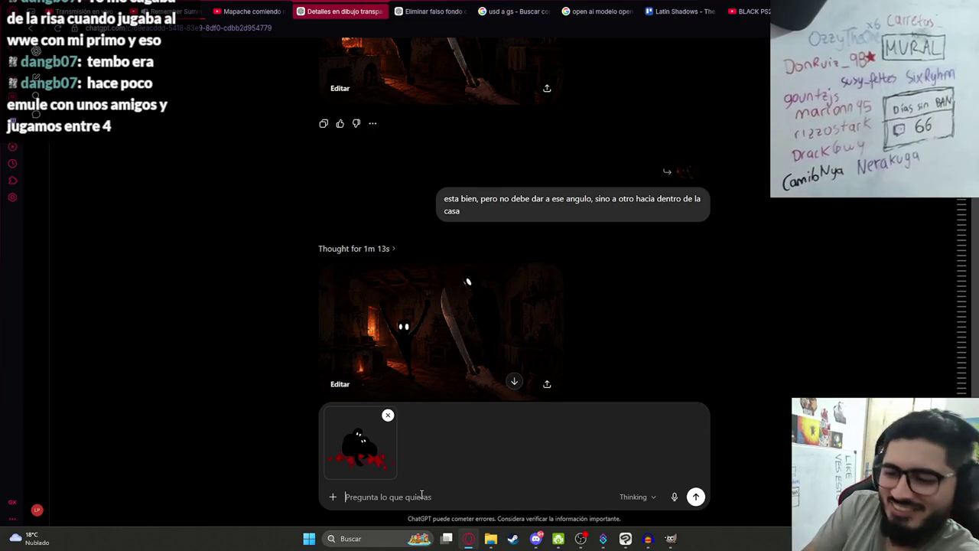
{"action": "type", "text": "dale det"}
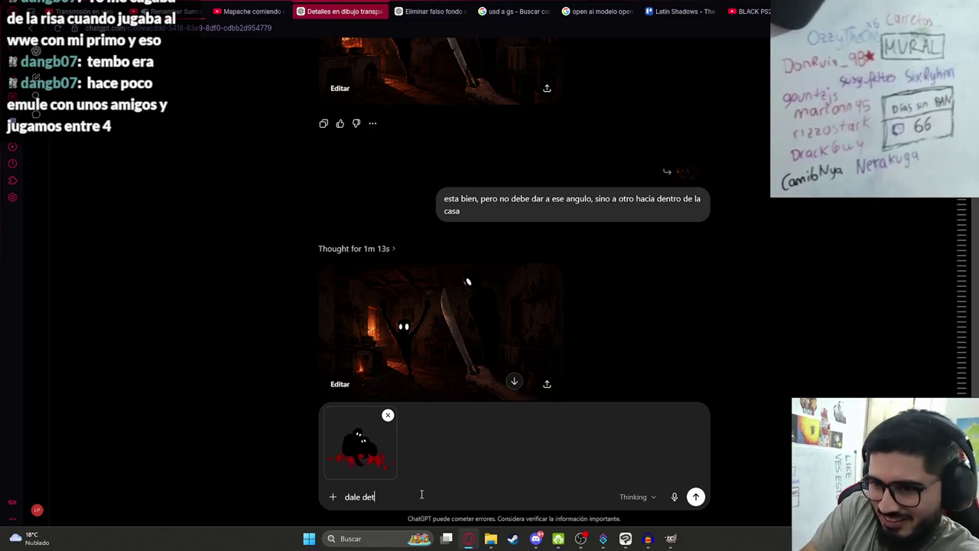
{"action": "type", "text": "alles a esta imagen, que sea en una esquina"}
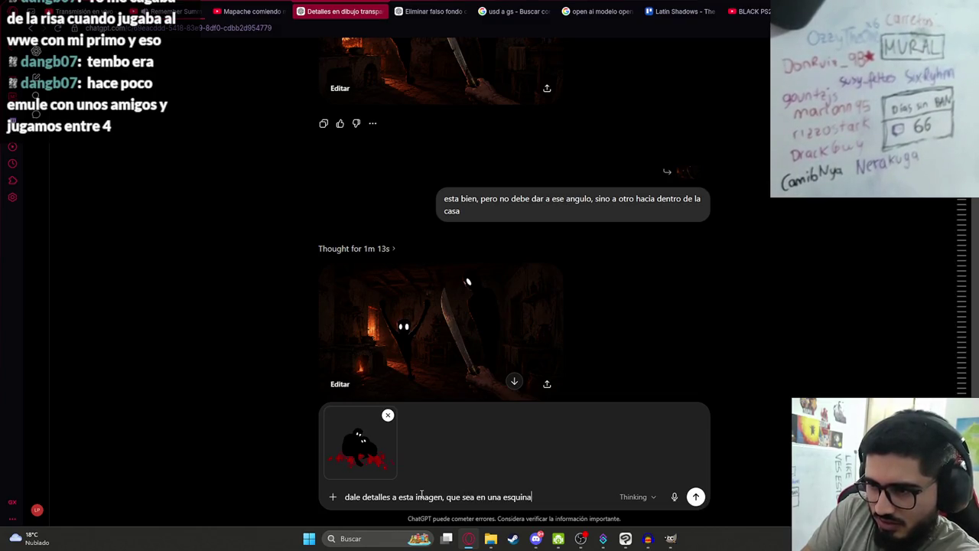
{"action": "type", "text": " de la cocina"}
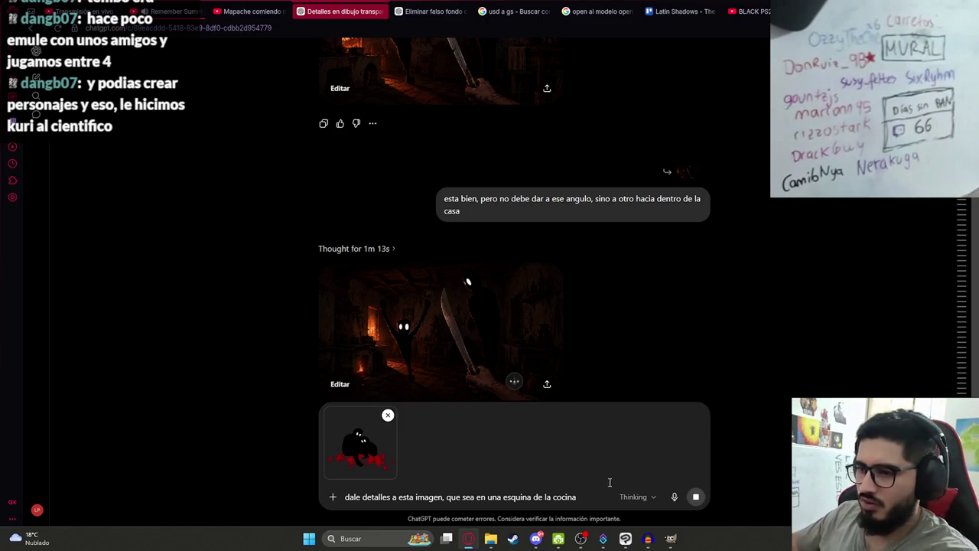
{"action": "key", "text": "Return"}
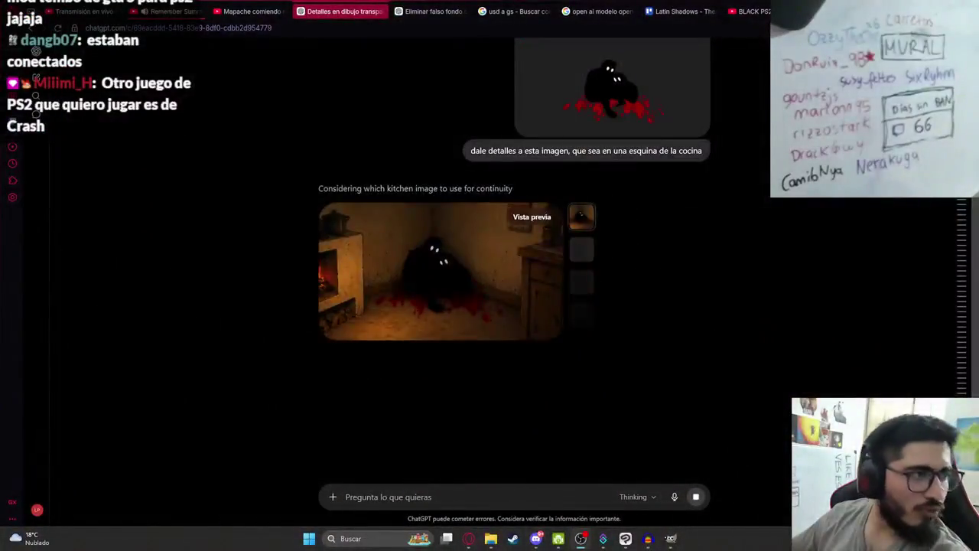
Open the generated wood-stove kitchen image full size and copy it with Copiar imagen
{"action": "left_click", "coordinate": [465, 257]}
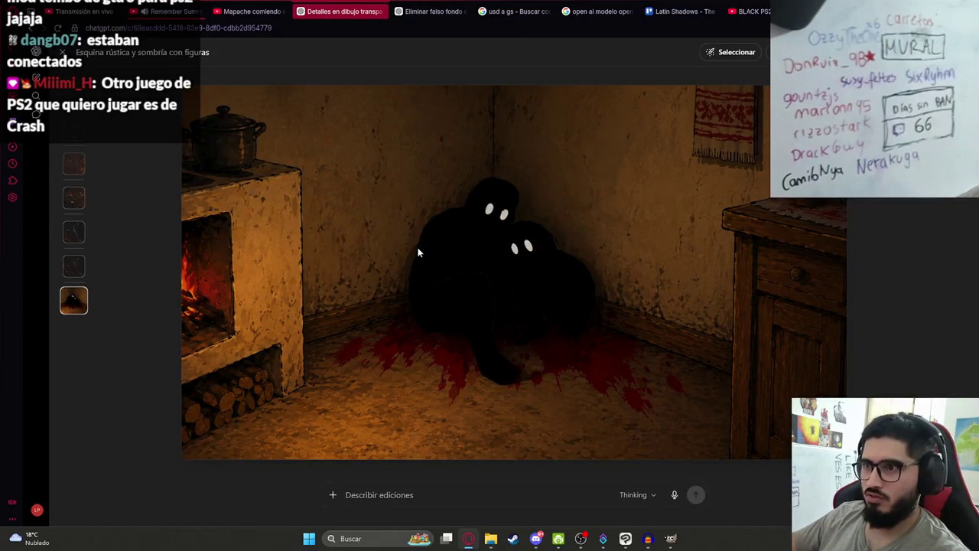
{"action": "right_click", "coordinate": [475, 263]}
{"action": "left_click", "coordinate": [482, 304]}
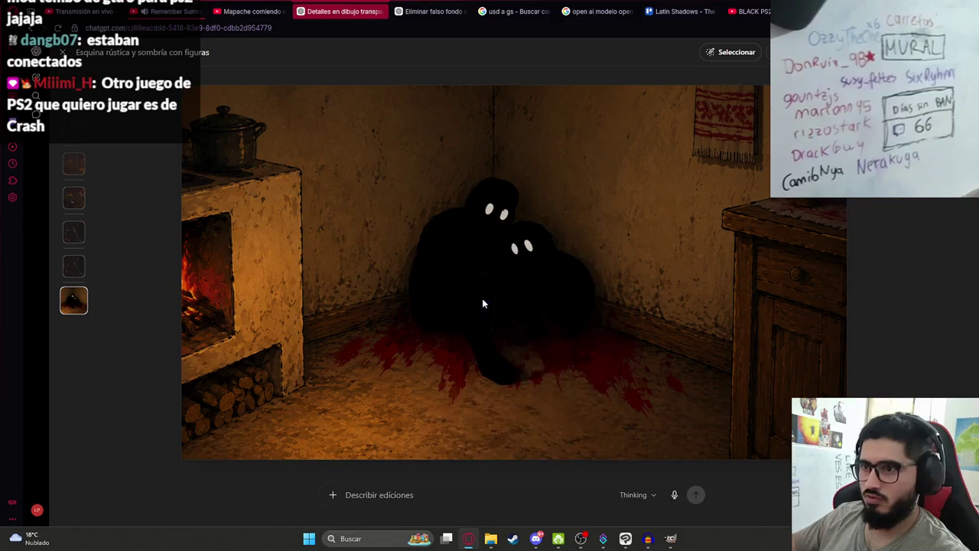
{"action": "left_click", "coordinate": [621, 539]}
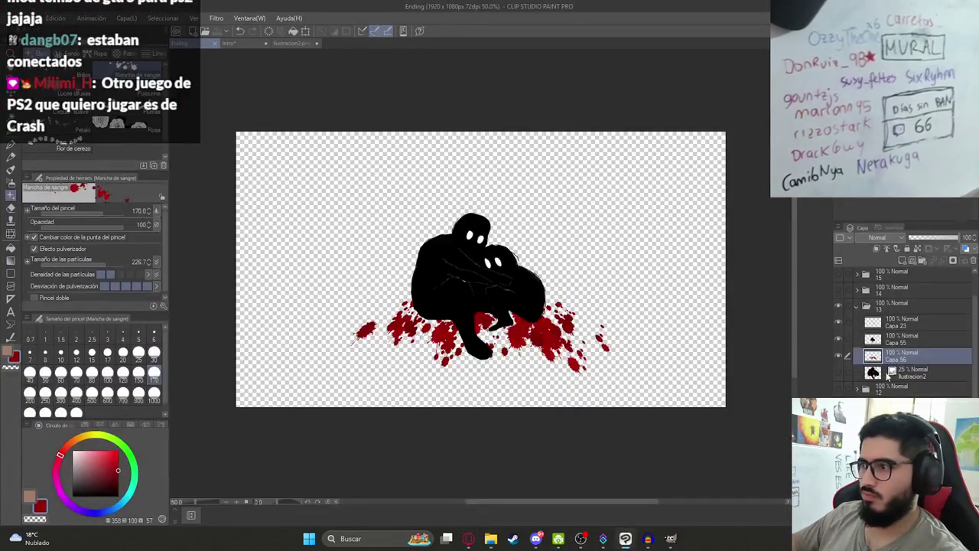
Group the creature layers into a new layer folder, Carpeta 19
{"action": "left_click", "coordinate": [906, 320]}
{"action": "left_click", "coordinate": [922, 261]}
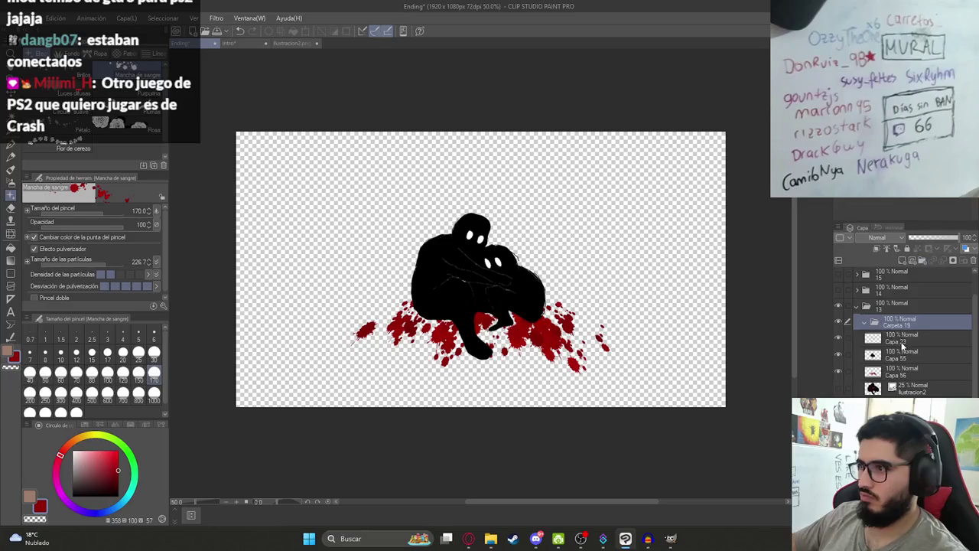
{"action": "left_click", "coordinate": [902, 340]}
{"action": "left_click", "coordinate": [895, 390], "text": "shift"}
{"action": "left_click_drag", "start_coordinate": [895, 390], "coordinate": [874, 325]}
Paste the kitchen image as a new layer and scale it to fill the 1920×1080 canvas
{"action": "key", "text": "ctrl+v"}
{"action": "key", "text": "ctrl+t"}
{"action": "left_click_drag", "start_coordinate": [662, 371], "coordinate": [728, 421]}
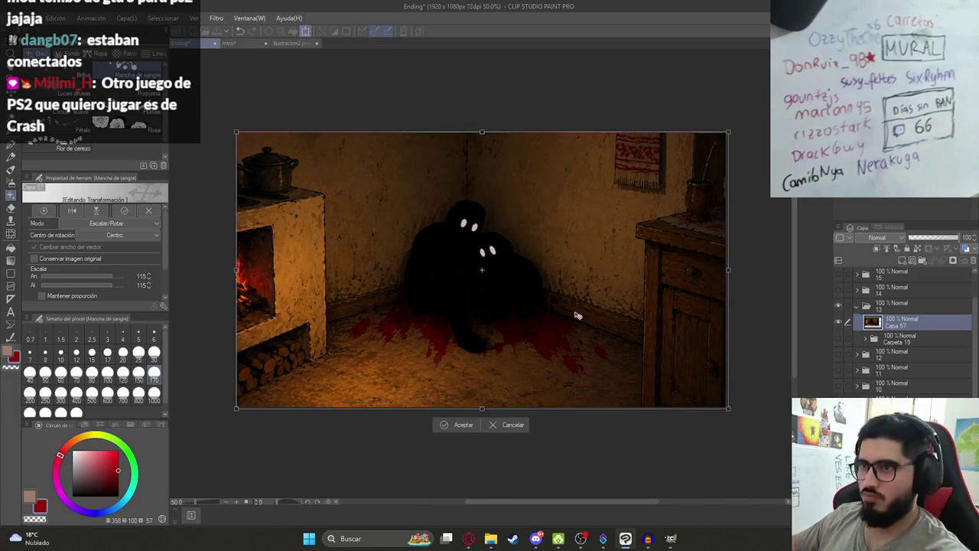
{"action": "scroll", "coordinate": [734, 436], "scroll_direction": "up", "scroll_amount": 2}
{"action": "scroll", "coordinate": [607, 372], "scroll_direction": "up", "scroll_amount": 3}
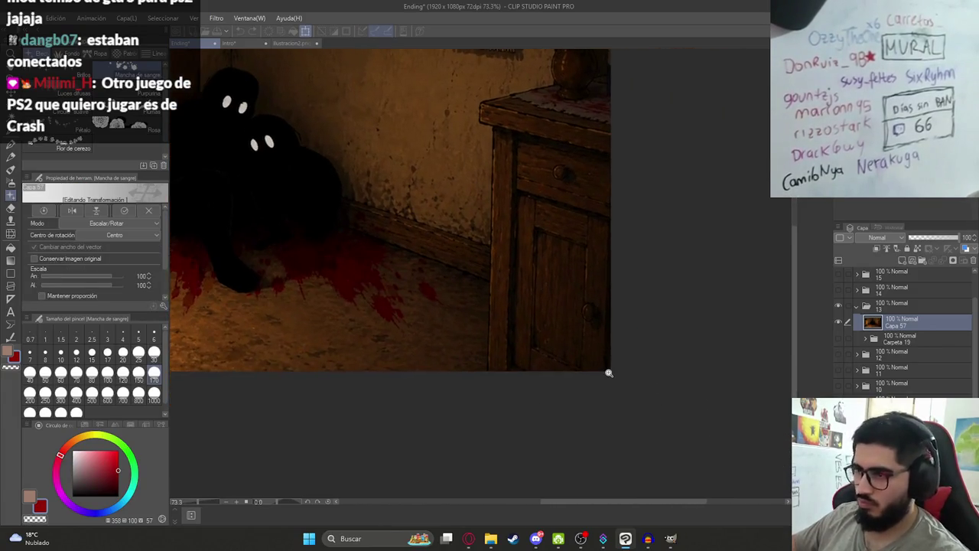
{"action": "scroll", "coordinate": [647, 403], "scroll_direction": "up", "scroll_amount": 2}
{"action": "left_click_drag", "start_coordinate": [525, 367], "coordinate": [570, 351]}
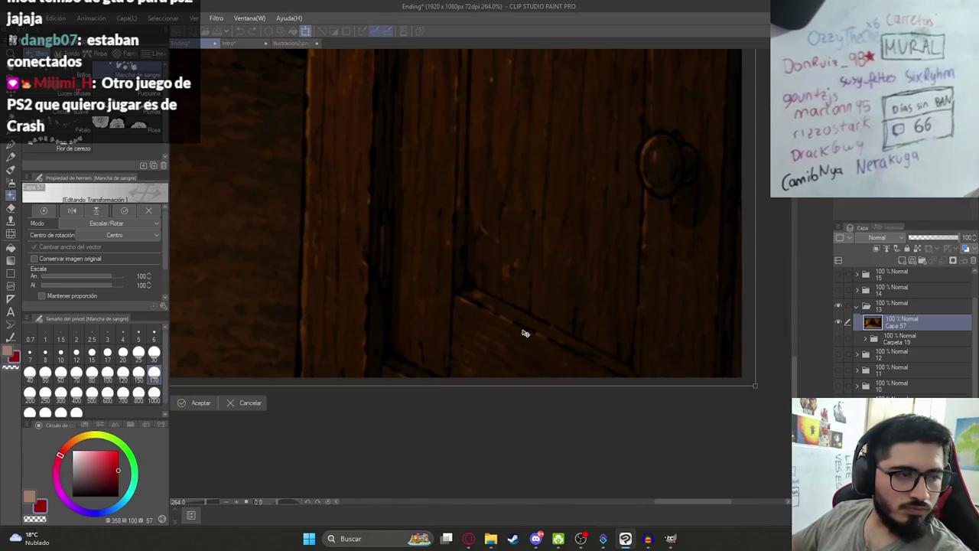
{"action": "scroll", "coordinate": [517, 339], "scroll_direction": "up", "scroll_amount": 2}
{"action": "scroll", "coordinate": [712, 395], "scroll_direction": "up", "scroll_amount": 2}
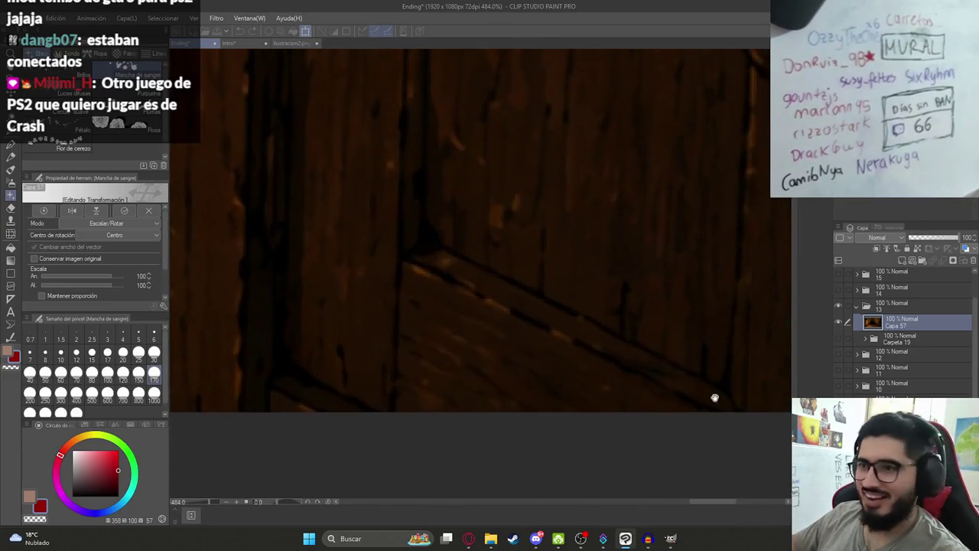
{"action": "scroll", "coordinate": [517, 367], "scroll_direction": "up", "scroll_amount": 2}
{"action": "left_click_drag", "start_coordinate": [589, 404], "coordinate": [588, 421]}
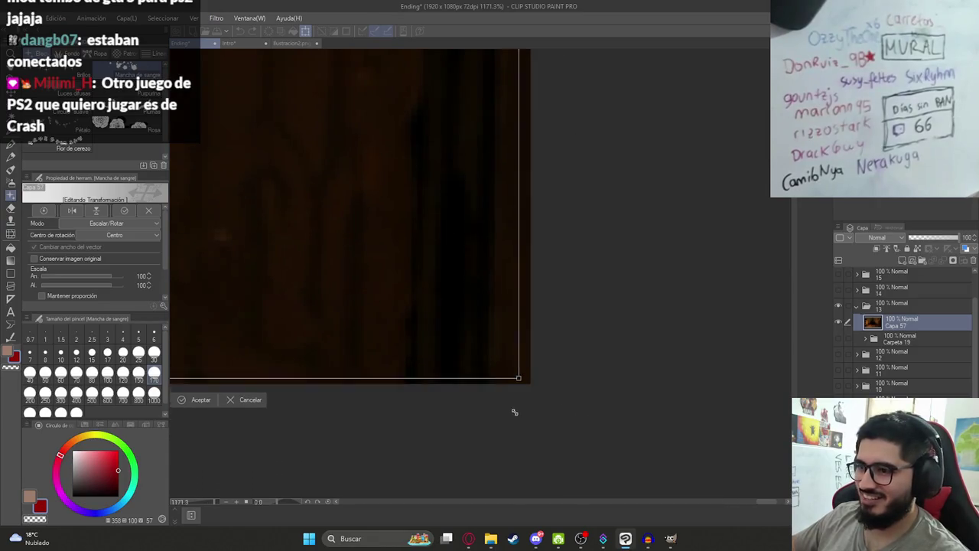
{"action": "scroll", "coordinate": [513, 411], "scroll_direction": "up", "scroll_amount": 2}
{"action": "scroll", "coordinate": [520, 405], "scroll_direction": "down", "scroll_amount": 2}
{"action": "scroll", "coordinate": [502, 388], "scroll_direction": "down", "scroll_amount": 2}
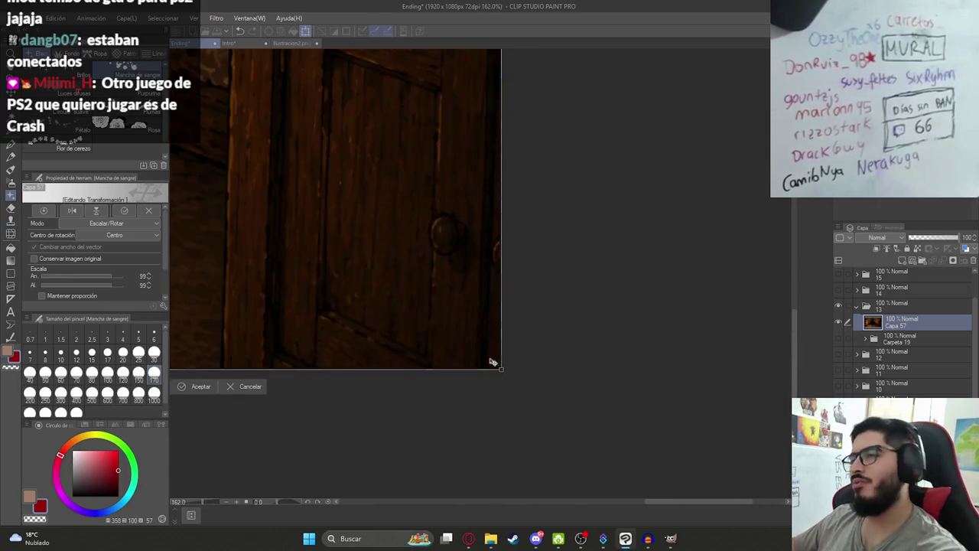
{"action": "scroll", "coordinate": [494, 363], "scroll_direction": "down", "scroll_amount": 2}
{"action": "scroll", "coordinate": [483, 354], "scroll_direction": "down", "scroll_amount": 2}
{"action": "key", "text": "Return"}
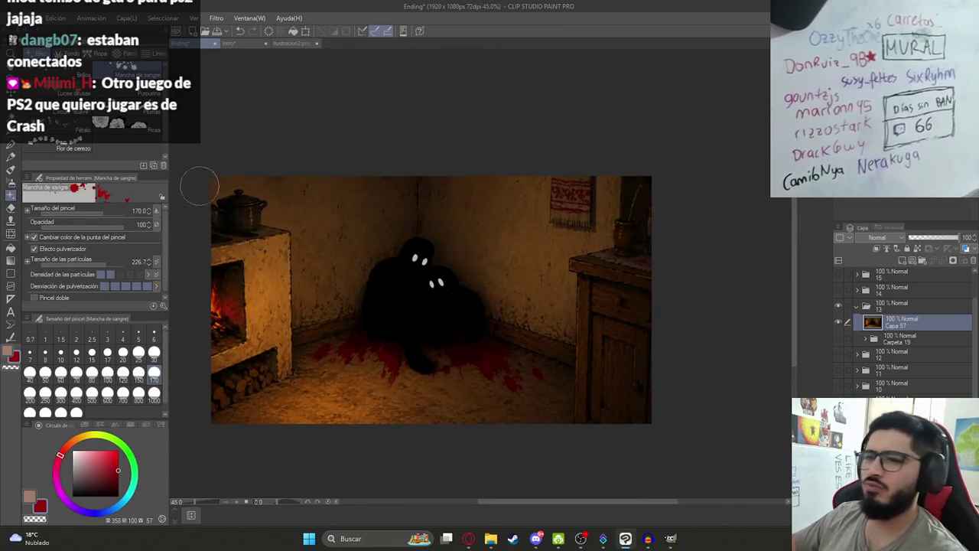
{"action": "left_click", "coordinate": [14, 18]}
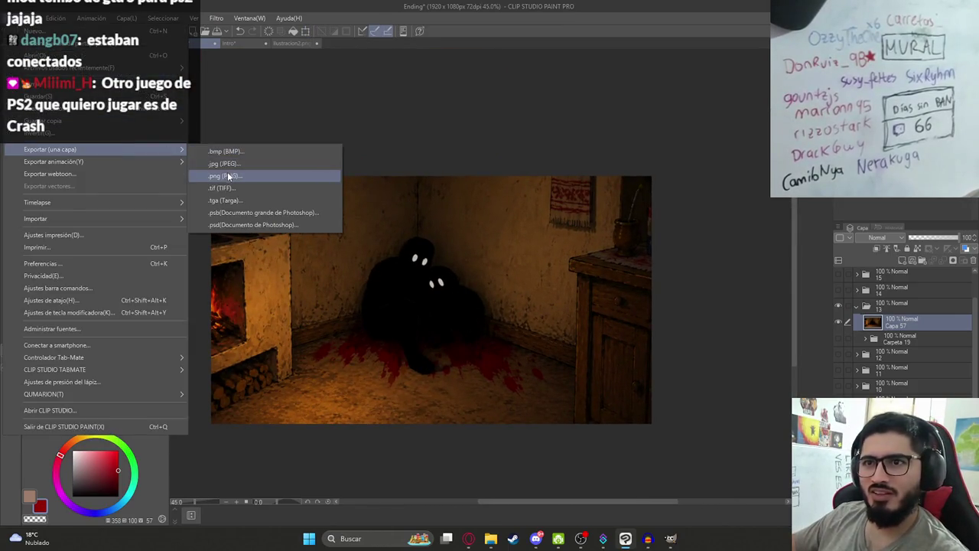
Export the kitchen layer as a PNG named Ilustracion15HD.png, accepting the default export settings
{"action": "left_click", "coordinate": [252, 177]}
{"action": "scroll", "coordinate": [493, 287], "scroll_direction": "down", "scroll_amount": 1}
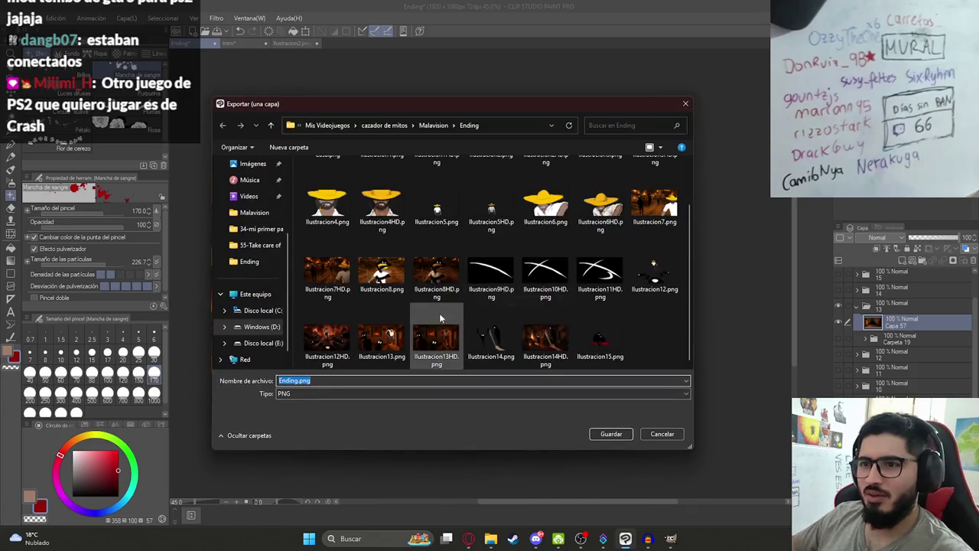
{"action": "left_click", "coordinate": [599, 335]}
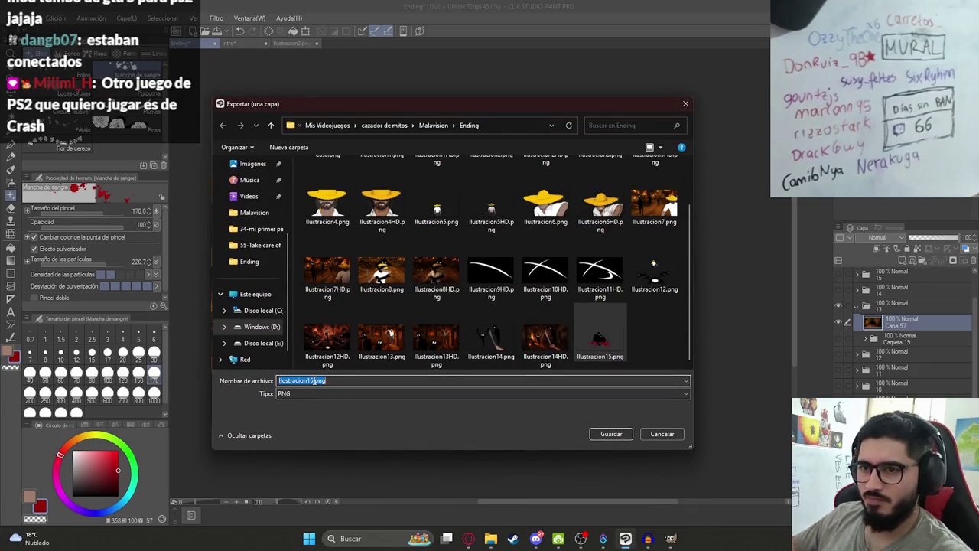
{"action": "left_click", "coordinate": [314, 380]}
{"action": "type", "text": "HD"}
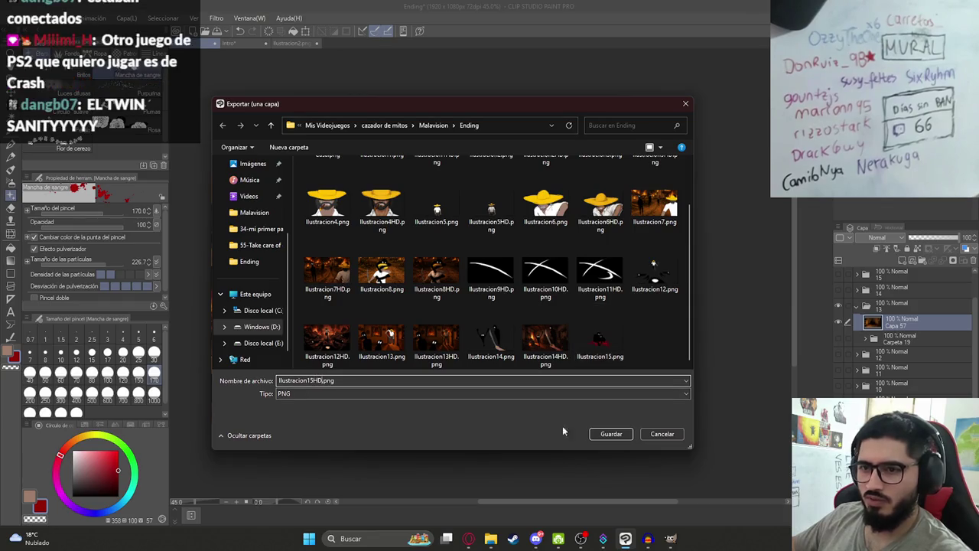
{"action": "left_click", "coordinate": [615, 434]}
{"action": "key", "text": "Return"}
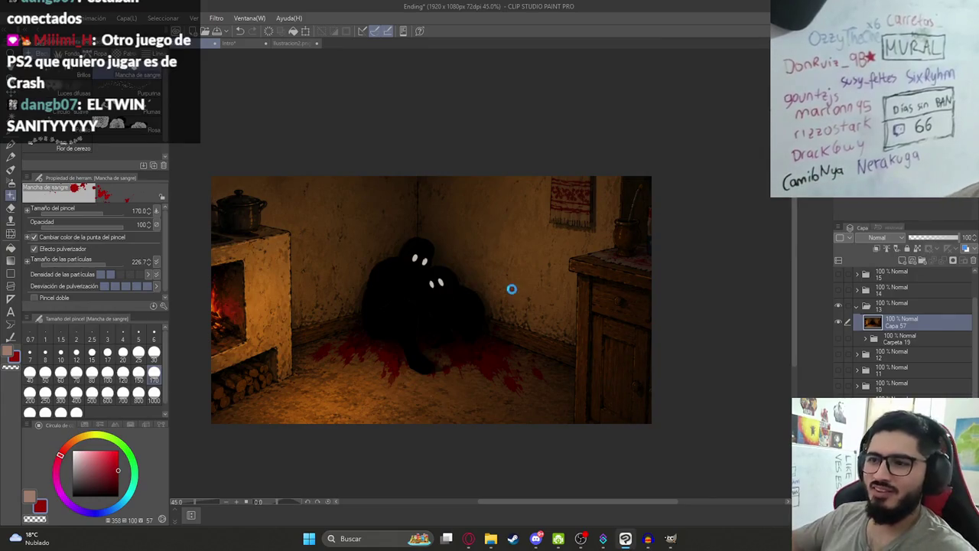
Refocus the drawing window, then go back to the browser
{"action": "scroll", "coordinate": [369, 270], "scroll_direction": "down", "scroll_amount": 1}
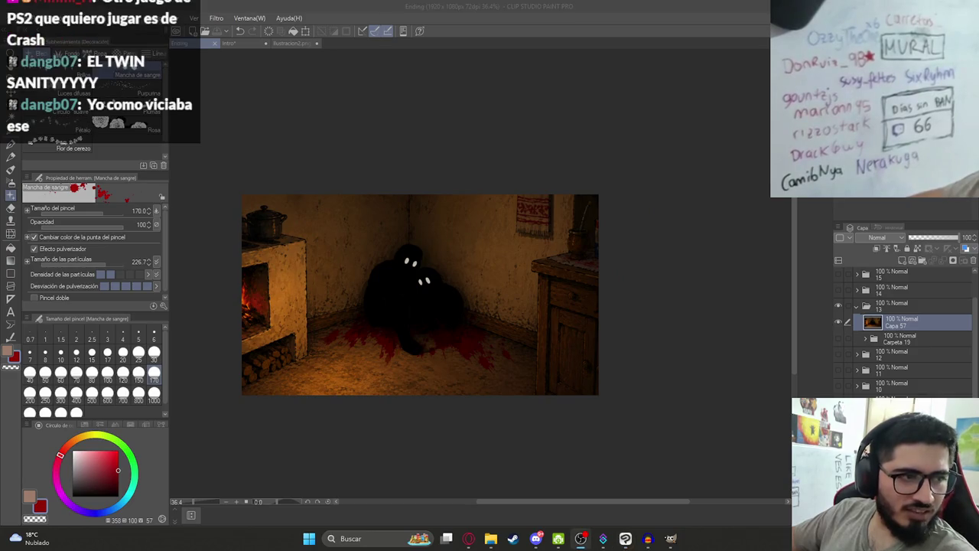
{"action": "left_click", "coordinate": [430, 429]}
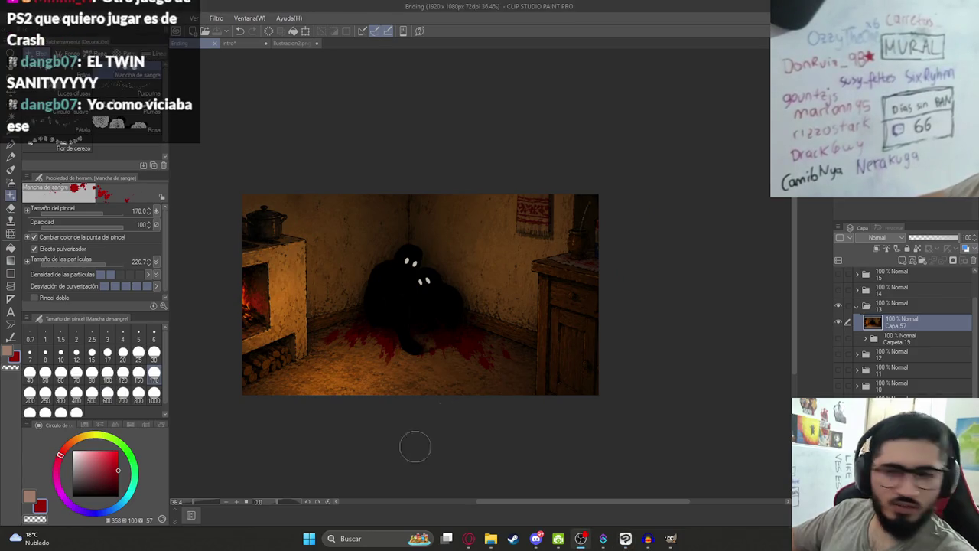
{"action": "left_click", "coordinate": [469, 539]}
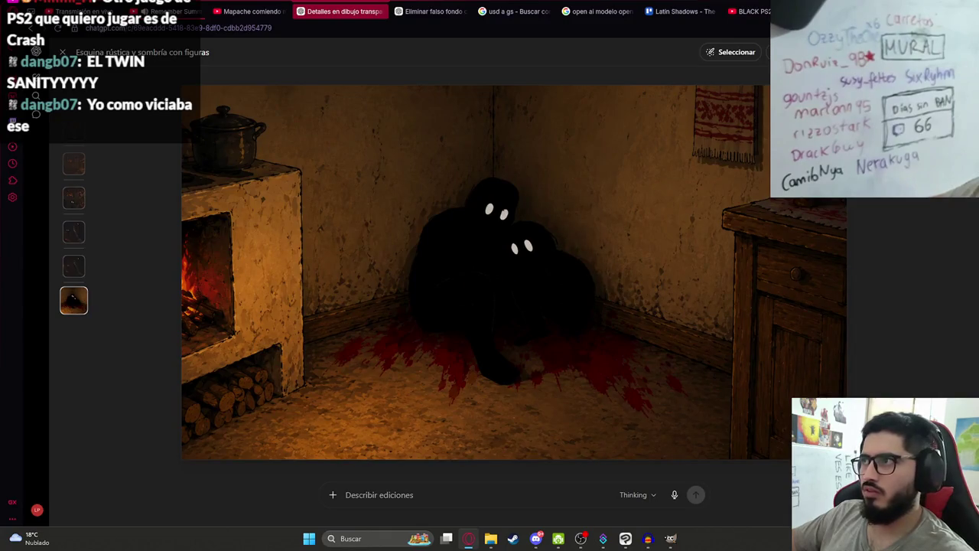
Search Google for 'TWIN SANITYYYYY' in a new tab
{"action": "key", "text": "ctrl+t"}
{"action": "type", "text": "TWIN SANITYYYYY"}
{"action": "key", "text": "Return"}
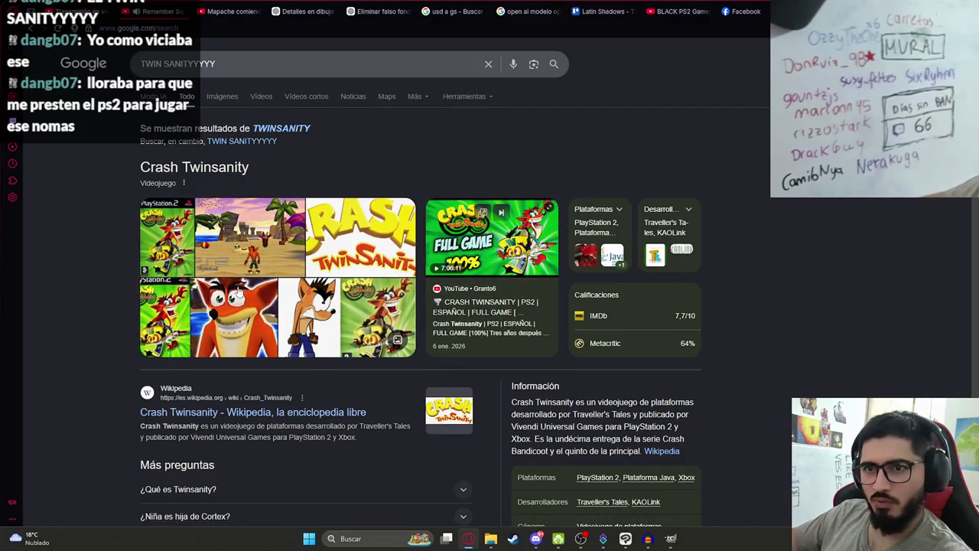
Browse several Crash Twinsanity gameplay image previews
{"action": "left_click", "coordinate": [250, 237]}
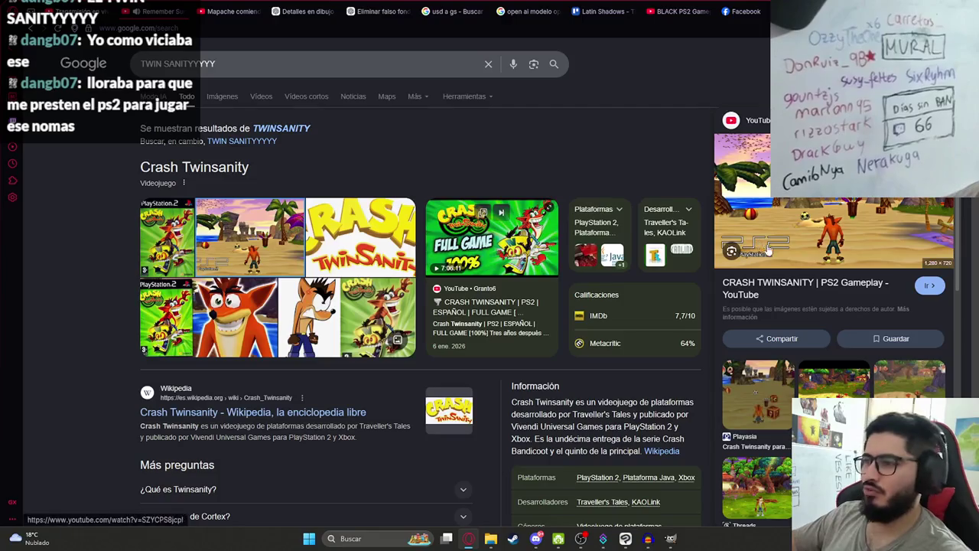
{"action": "left_click", "coordinate": [781, 409]}
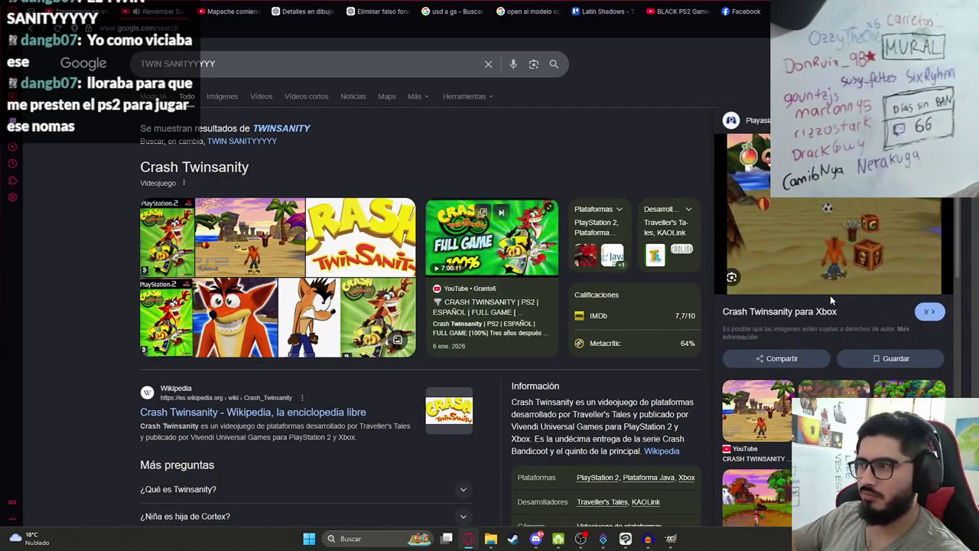
{"action": "key", "text": "Right"}
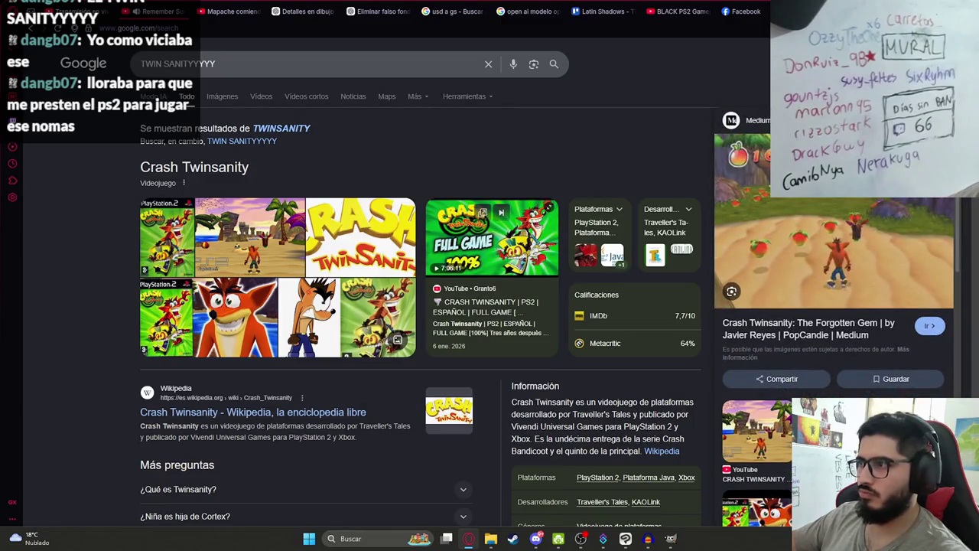
{"action": "scroll", "coordinate": [446, 295], "scroll_direction": "down", "scroll_amount": 4}
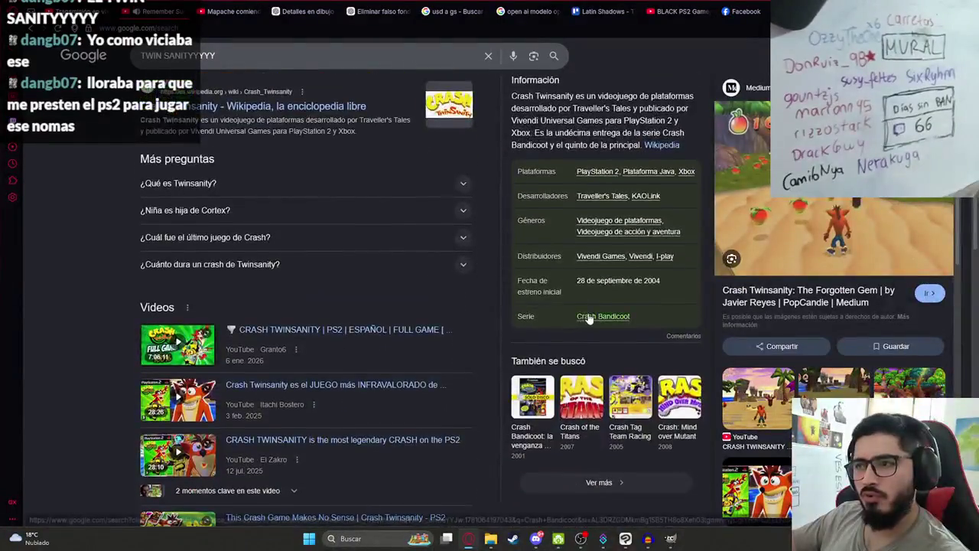
{"action": "scroll", "coordinate": [612, 314], "scroll_direction": "up", "scroll_amount": 4}
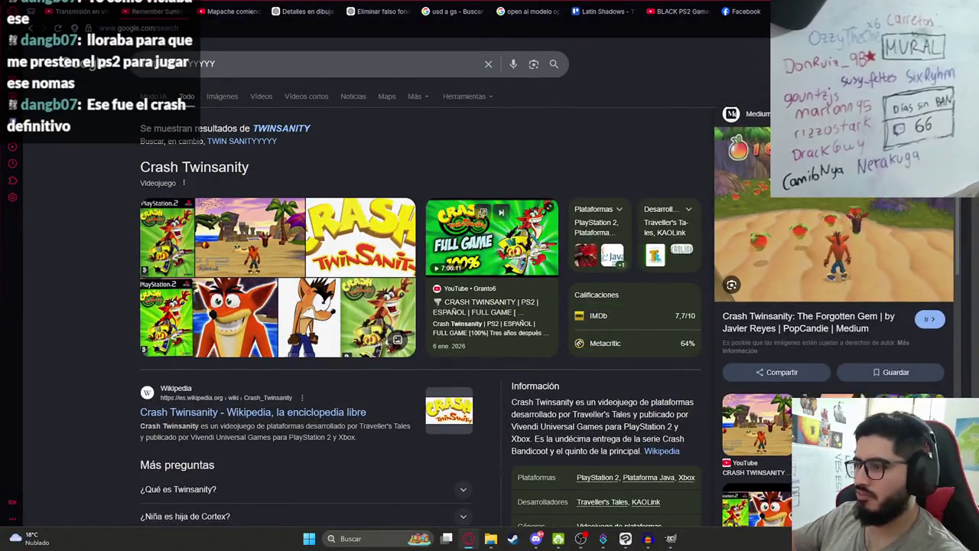
{"action": "key", "text": "Right"}
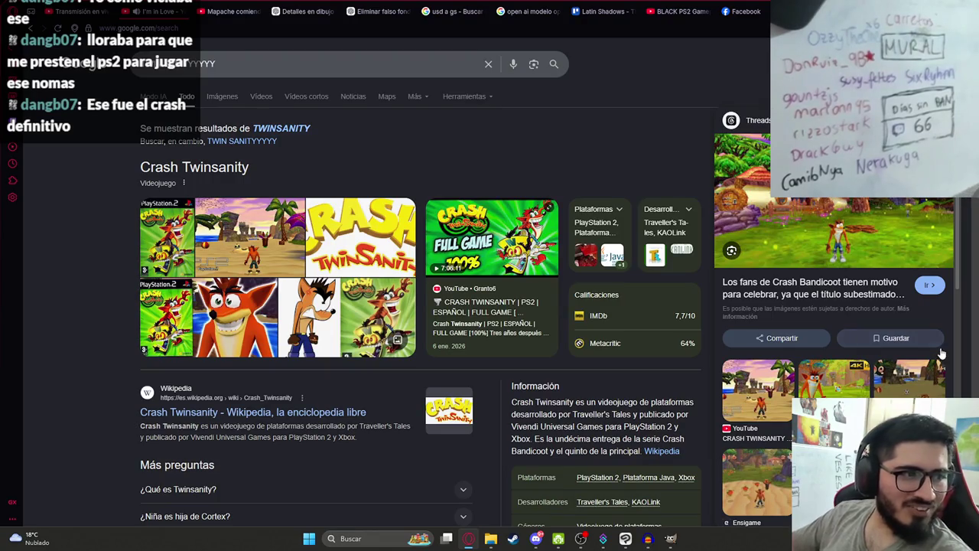
{"action": "scroll", "coordinate": [593, 333], "scroll_direction": "down", "scroll_amount": 3}
{"action": "scroll", "coordinate": [594, 333], "scroll_direction": "down", "scroll_amount": 3}
{"action": "scroll", "coordinate": [535, 300], "scroll_direction": "up", "scroll_amount": 6}
Close the search tab, exit ChatGPT's full-size image view, and return to Clip Studio Paint
{"action": "mouse_move", "coordinate": [492, 313]}
{"action": "key", "text": "ctrl+w"}
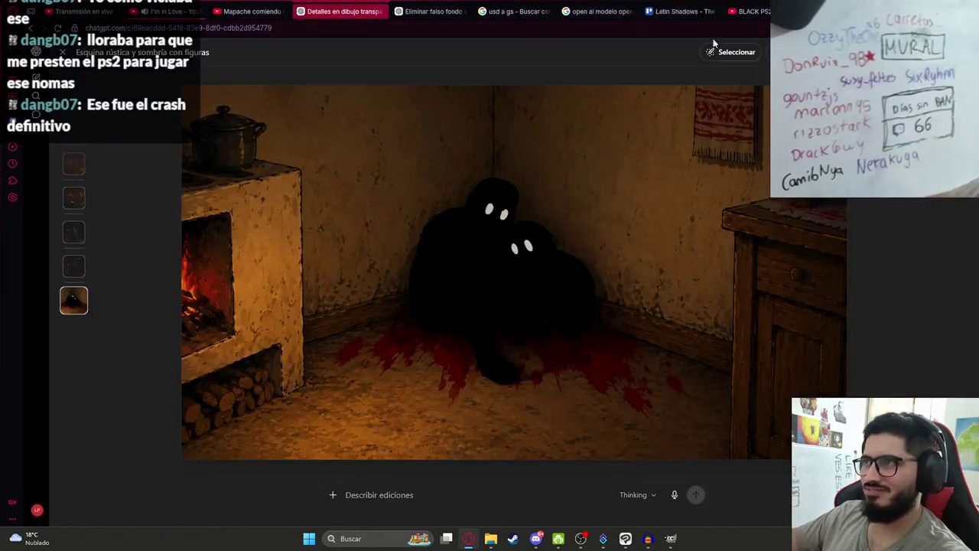
{"action": "key", "text": "Escape"}
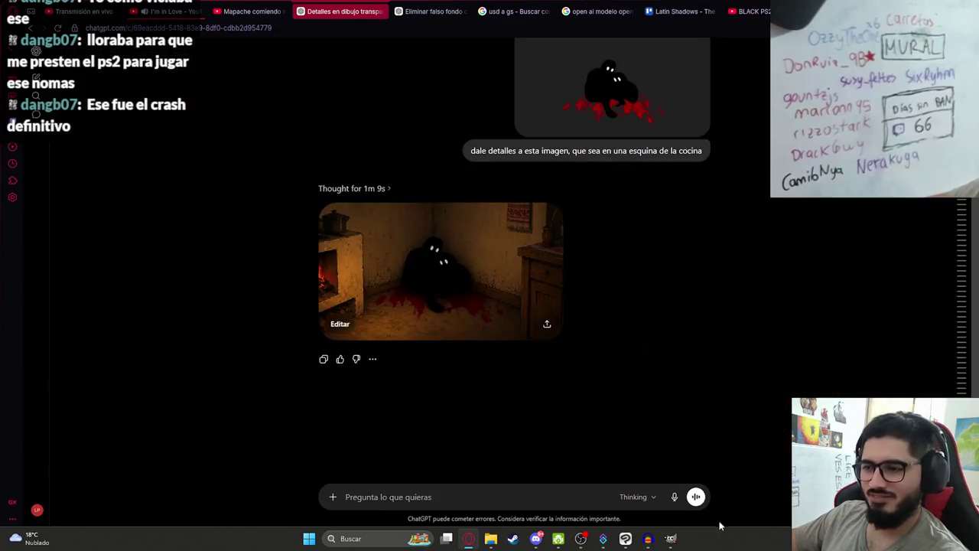
{"action": "left_click", "coordinate": [627, 539]}
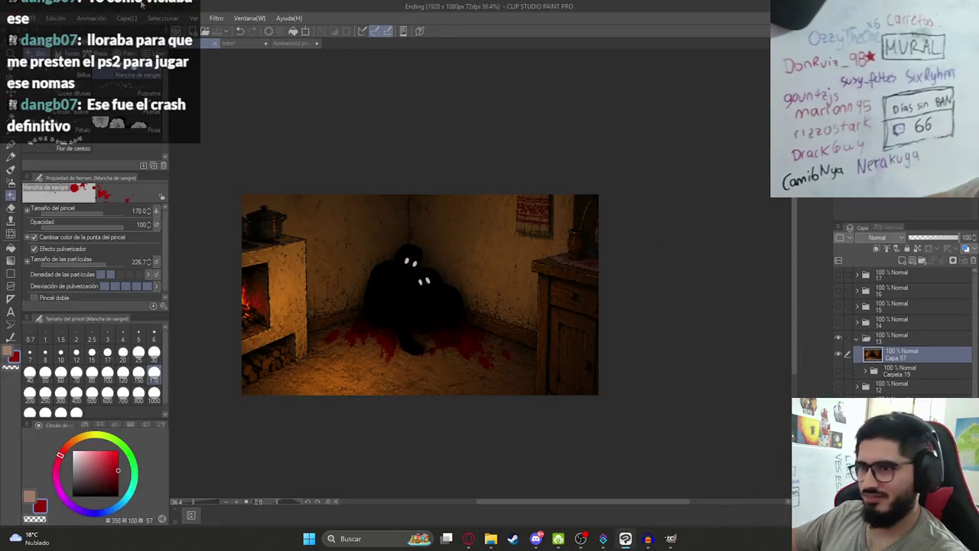
Hide the kitchen scene folder, then show and expand the two-hands sketch folder
{"action": "left_click", "coordinate": [858, 339]}
{"action": "left_click", "coordinate": [837, 337]}
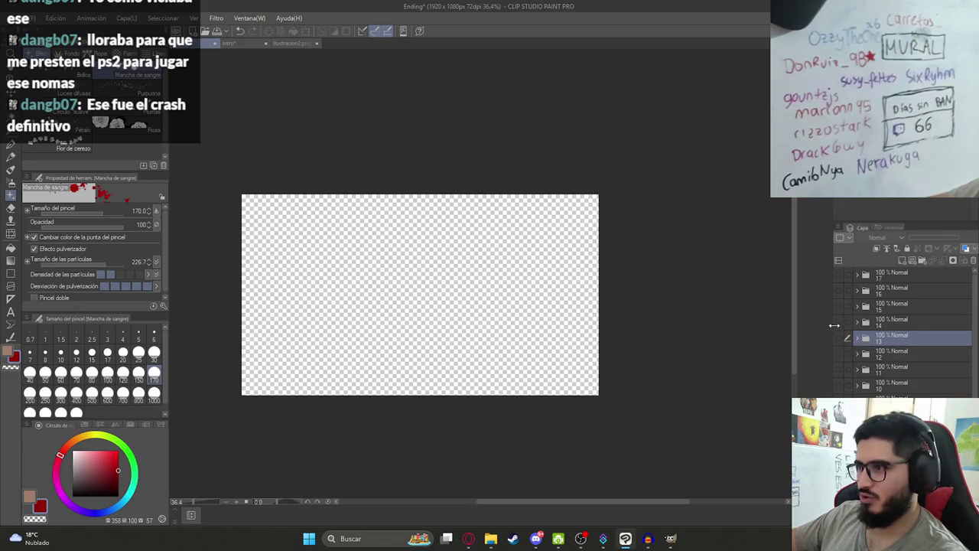
{"action": "left_click", "coordinate": [839, 322]}
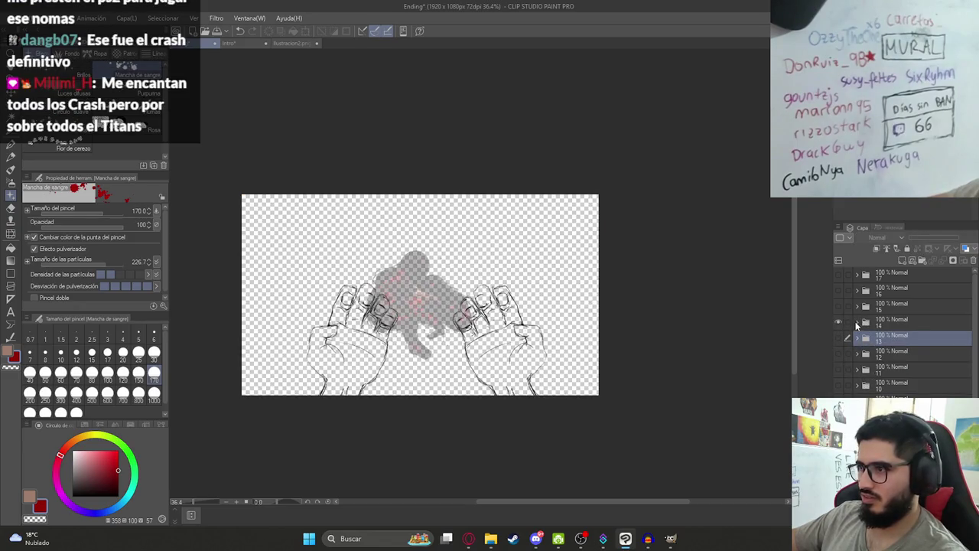
{"action": "left_click", "coordinate": [856, 322]}
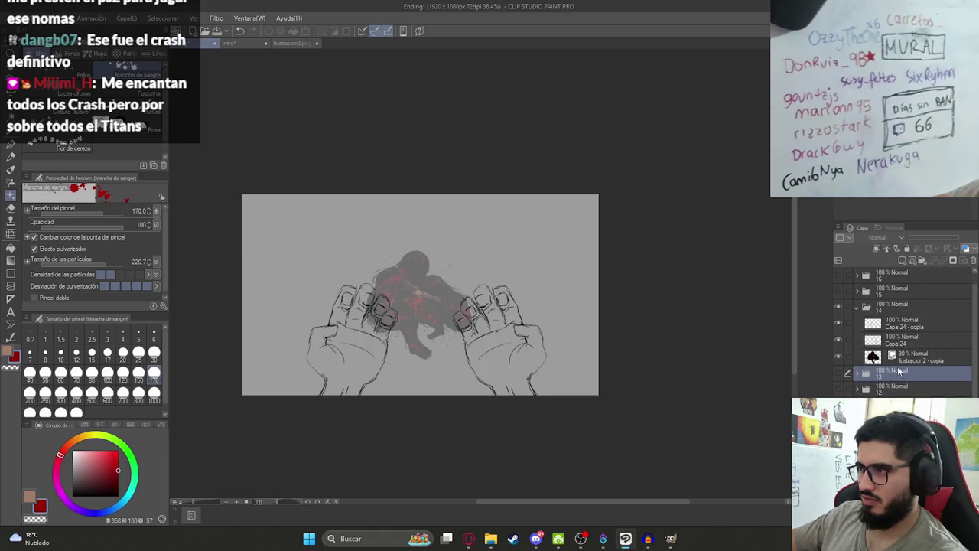
Make the splattered figure layer fully opaque, then hide it
{"action": "left_click", "coordinate": [903, 355]}
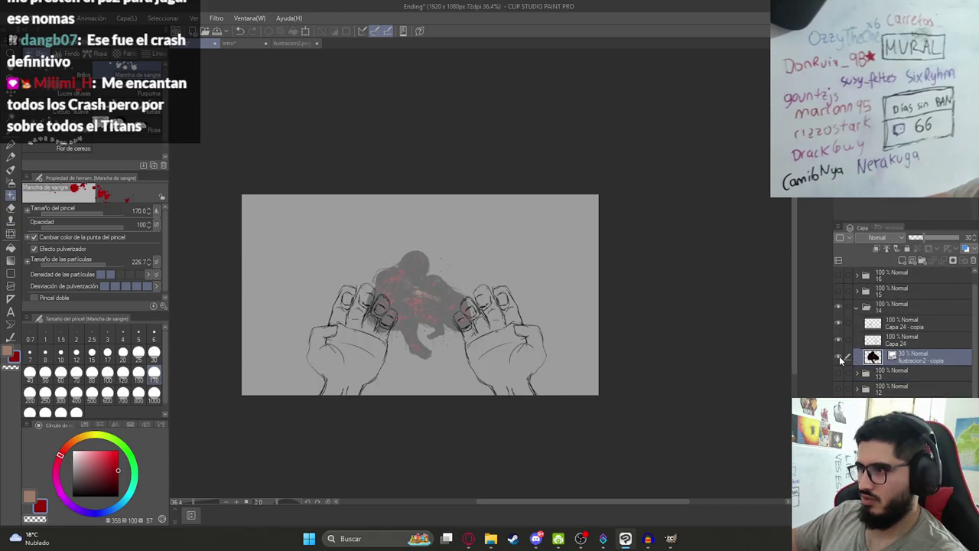
{"action": "left_click", "coordinate": [839, 357]}
{"action": "left_click", "coordinate": [839, 357]}
{"action": "left_click", "coordinate": [839, 356]}
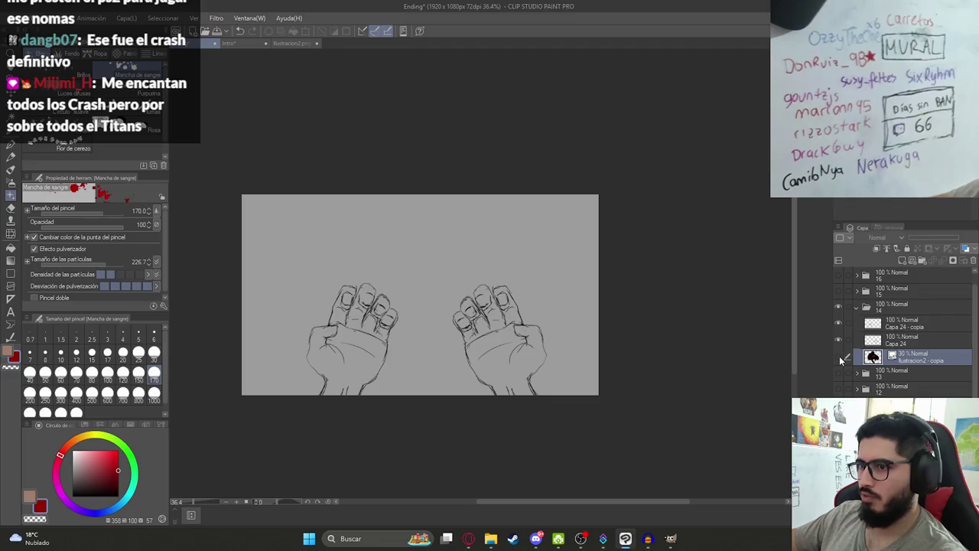
{"action": "left_click", "coordinate": [839, 356]}
{"action": "key", "text": "ctrl+plus"}
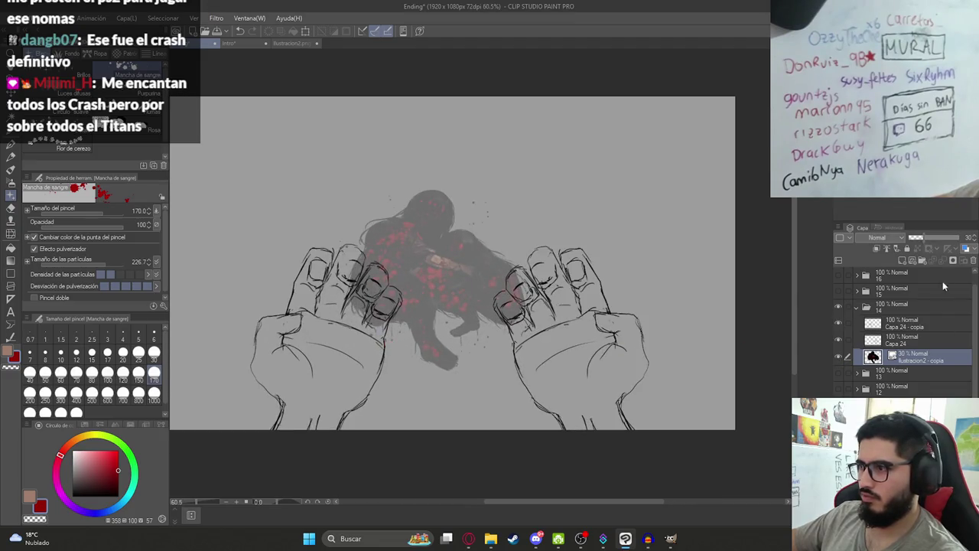
{"action": "left_click_drag", "start_coordinate": [936, 241], "coordinate": [962, 239]}
{"action": "left_click", "coordinate": [839, 356]}
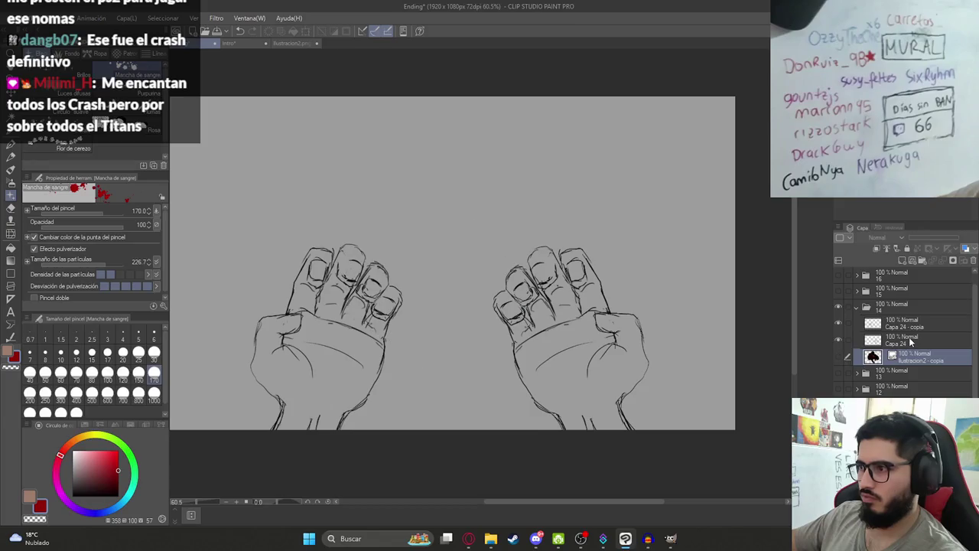
Group Capa 24 and Capa 24 - copia into Carpeta 20, moving Capa 58 below Capa 24
{"action": "left_click", "coordinate": [898, 339]}
{"action": "left_click", "coordinate": [908, 326]}
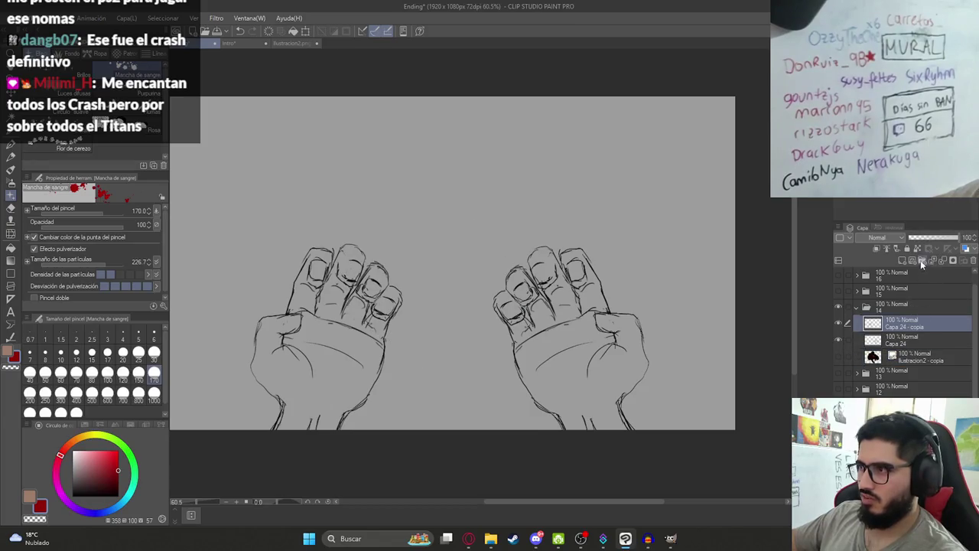
{"action": "left_click", "coordinate": [903, 340], "text": "shift"}
{"action": "key", "text": "ctrl+g"}
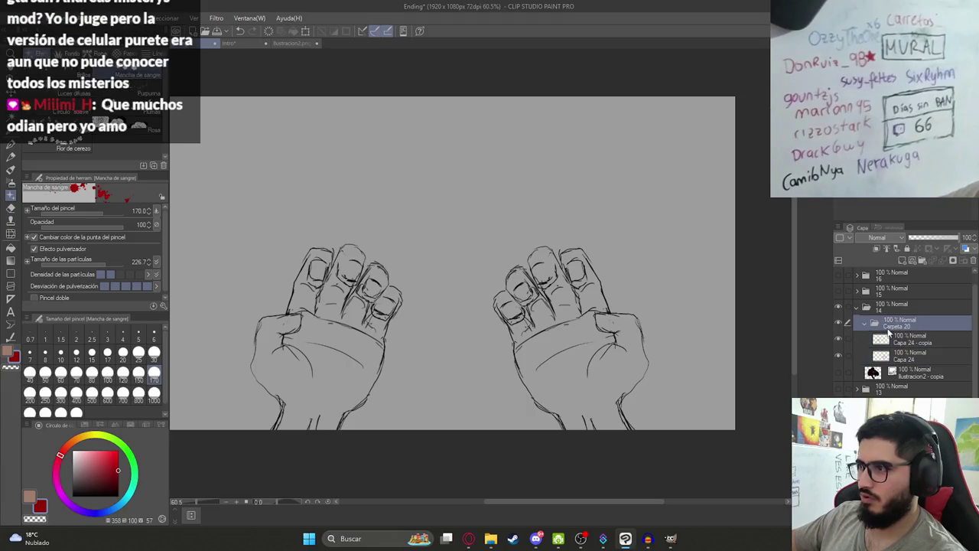
{"action": "left_click", "coordinate": [901, 340]}
{"action": "left_click_drag", "start_coordinate": [900, 356], "coordinate": [902, 377]}
{"action": "left_click", "coordinate": [285, 42]}
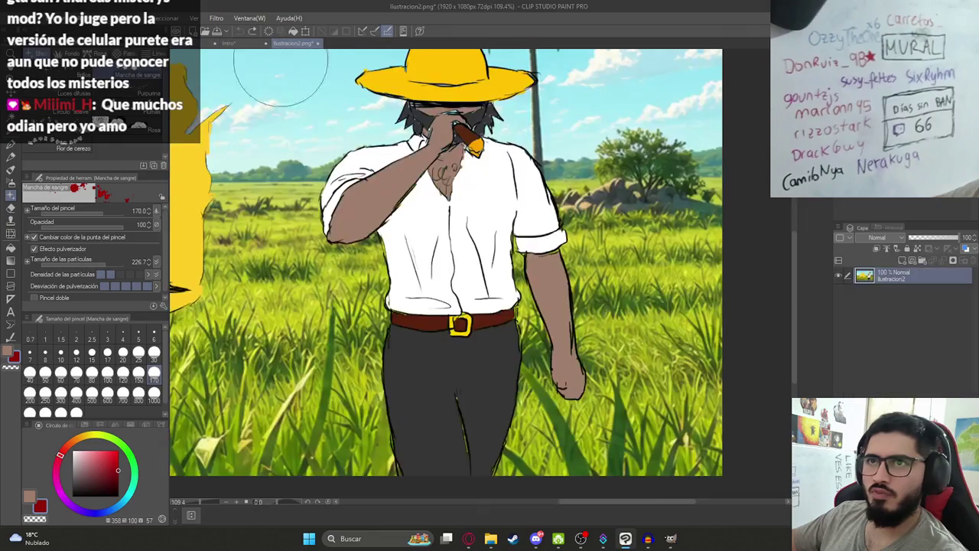
{"action": "left_click", "coordinate": [230, 43]}
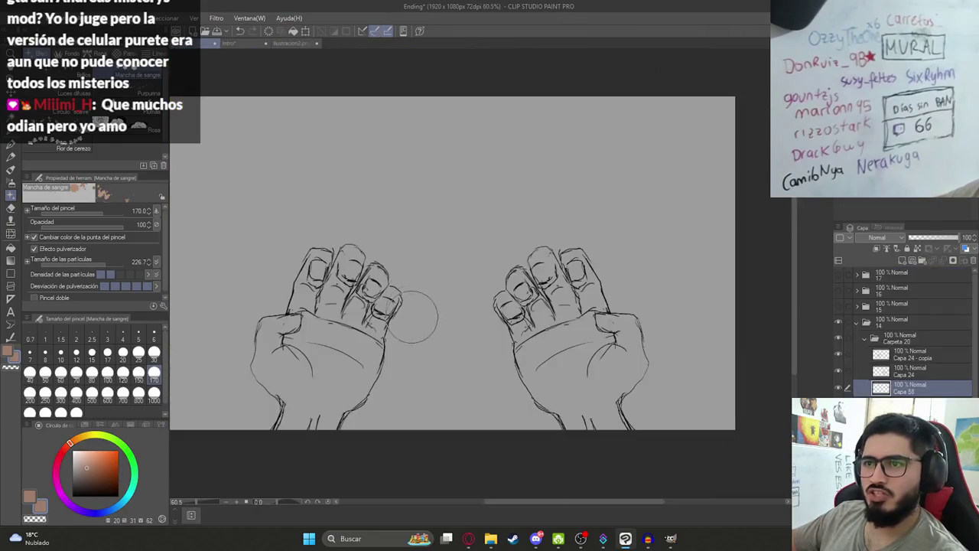
Undo the stray brown fill and enlarge the pen brush to size 6
{"action": "key", "text": "g"}
{"action": "key", "text": "ctrl+z"}
{"action": "scroll", "coordinate": [355, 349], "scroll_direction": "up", "scroll_amount": 2}
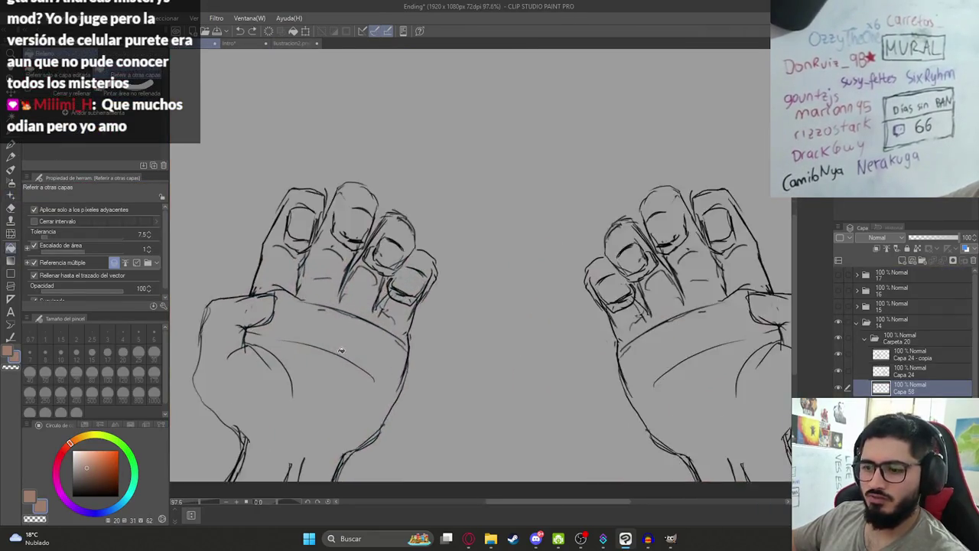
{"action": "scroll", "coordinate": [354, 349], "scroll_direction": "up", "scroll_amount": 2}
{"action": "key", "text": "p"}
{"action": "key", "text": "bracketright"}
{"action": "key", "text": "bracketright"}
{"action": "key", "text": "bracketright"}
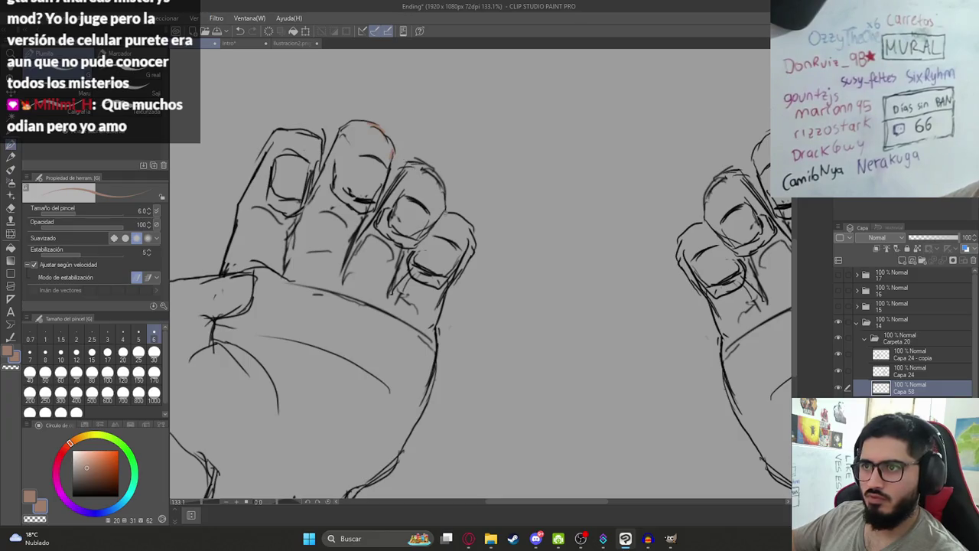
{"action": "left_click_drag", "start_coordinate": [445, 238], "coordinate": [590, 284]}
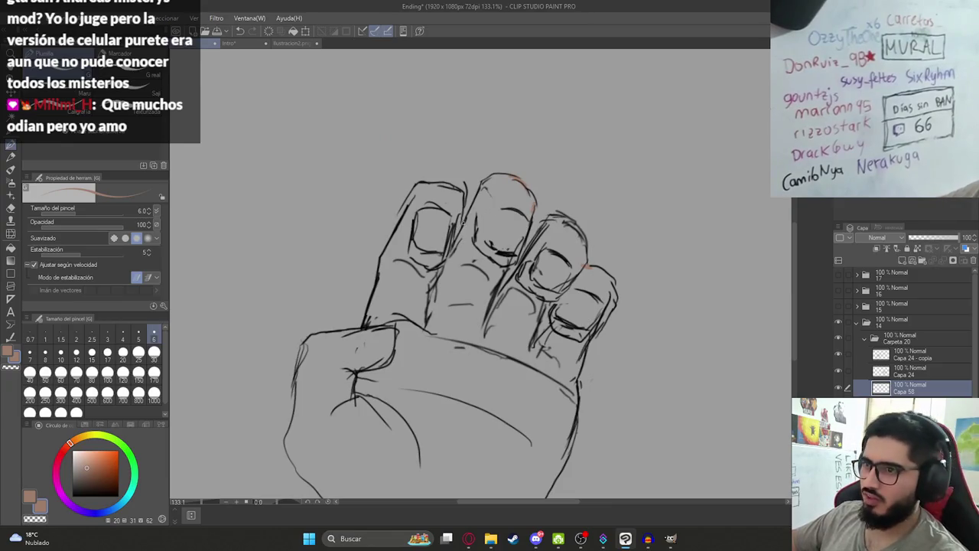
{"action": "scroll", "coordinate": [447, 328], "scroll_direction": "down", "scroll_amount": 2}
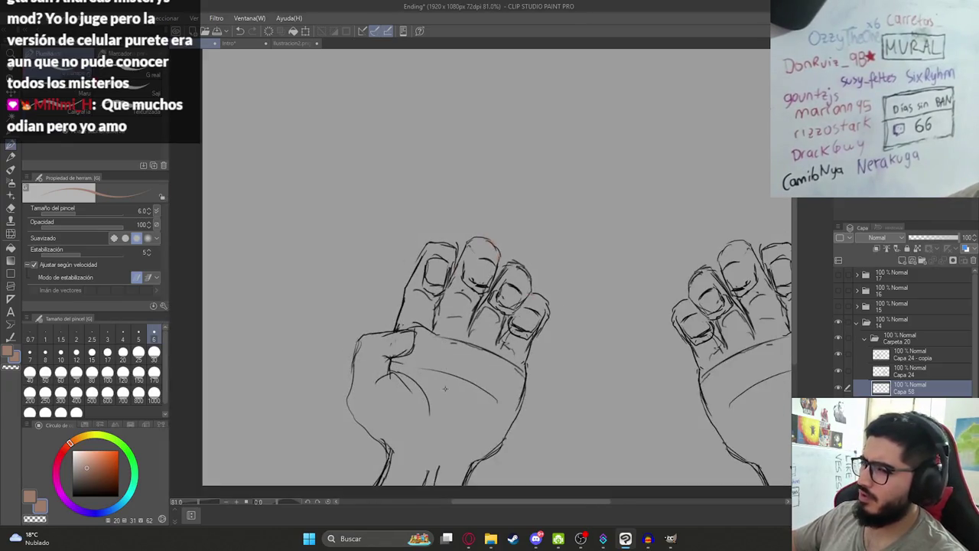
Fill the left hand with skin colour, undoing an accidental fill and a stray index-finger stroke
{"action": "key", "text": "g"}
{"action": "left_click", "coordinate": [437, 329]}
{"action": "left_click", "coordinate": [434, 286]}
{"action": "key", "text": "ctrl+z"}
{"action": "key", "text": "p"}
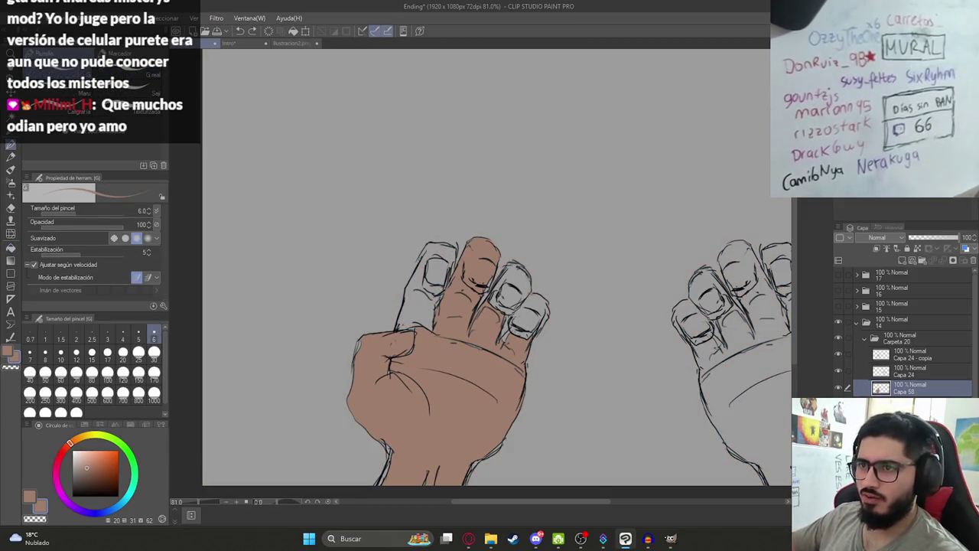
{"action": "key", "text": "ctrl+z"}
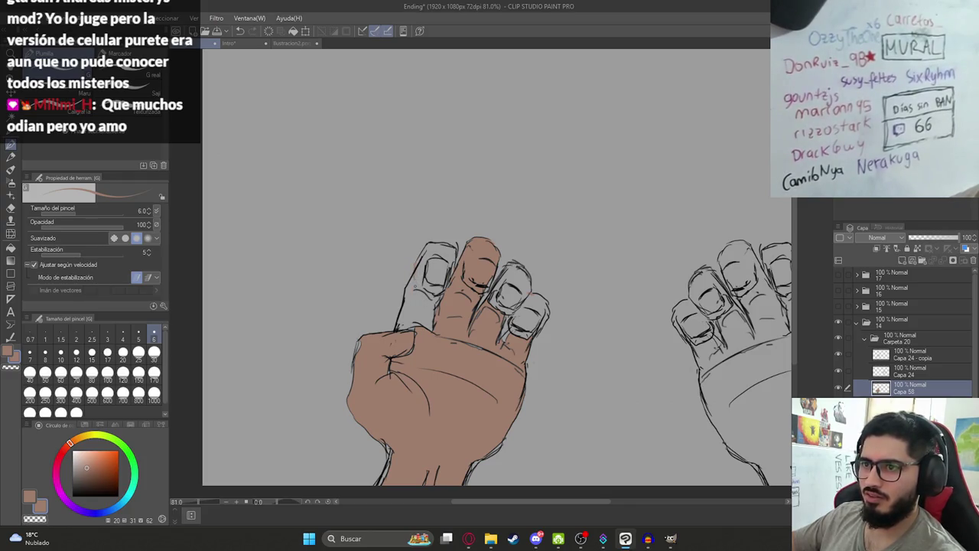
Fill the leftmost finger, index nail, third finger and ring-finger gap brown, then save
{"action": "key", "text": "g"}
{"action": "left_click", "coordinate": [434, 271]}
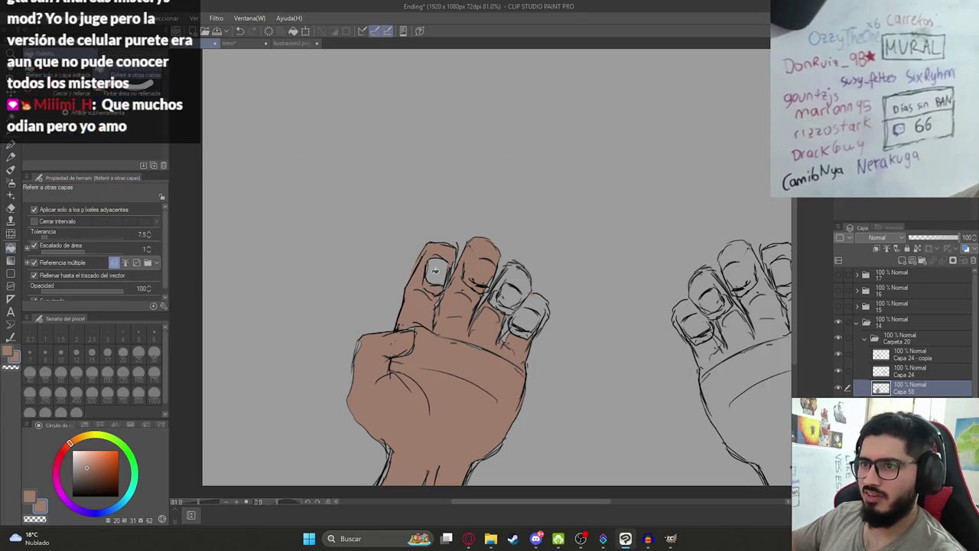
{"action": "left_click", "coordinate": [434, 271]}
{"action": "left_click", "coordinate": [508, 280]}
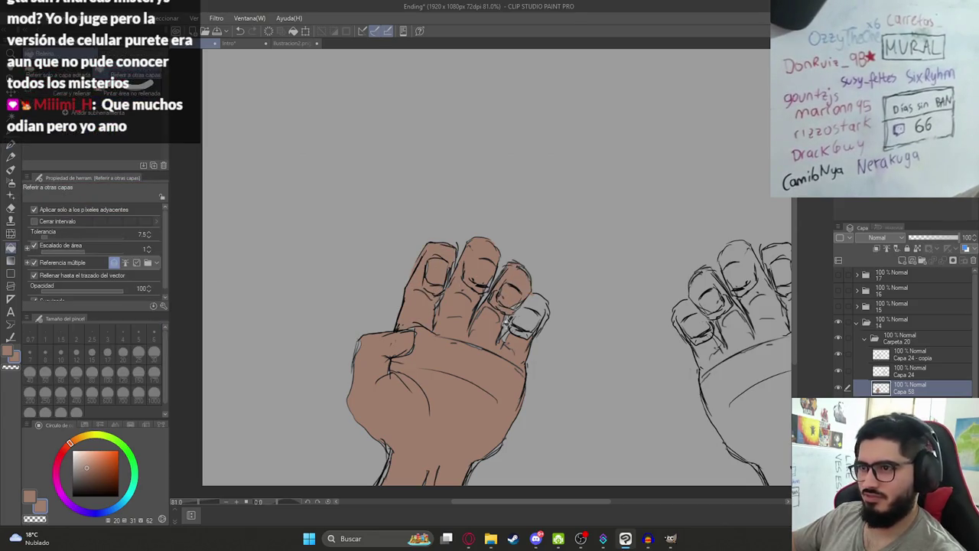
{"action": "left_click", "coordinate": [508, 320]}
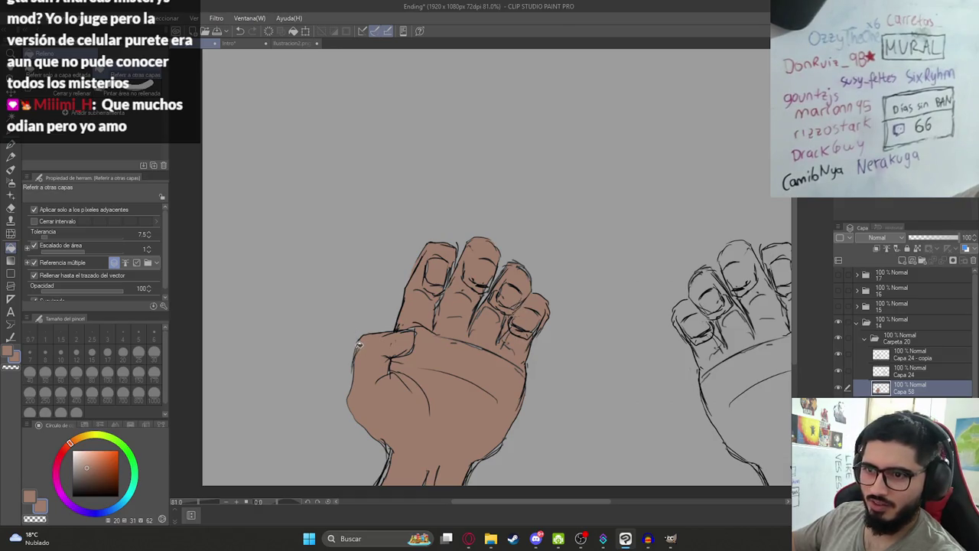
{"action": "scroll", "coordinate": [405, 372], "scroll_direction": "down", "scroll_amount": 3}
{"action": "key", "text": "ctrl+s"}
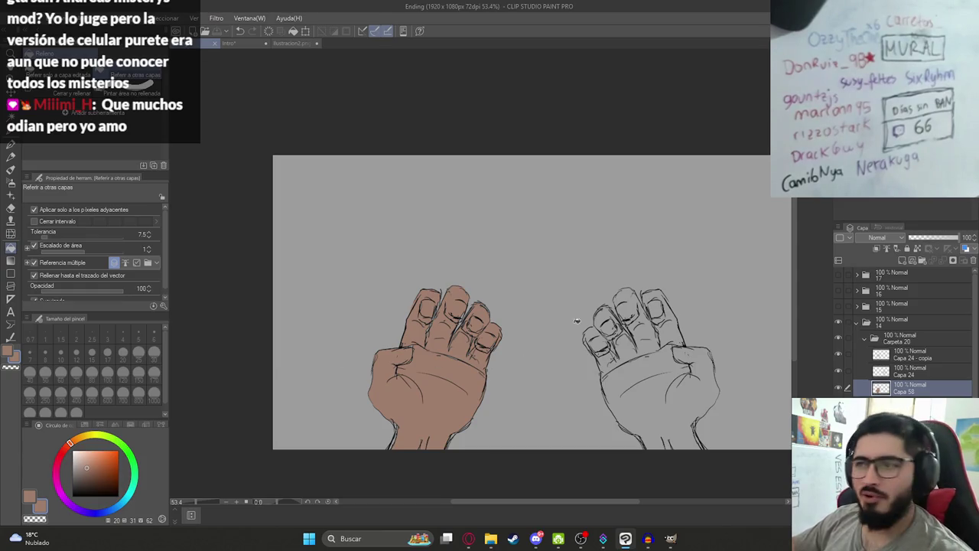
Undo a fill that leaked into the background and draw a short stroke near the right hand's knuckle
{"action": "scroll", "coordinate": [638, 367], "scroll_direction": "up", "scroll_amount": 2}
{"action": "left_click", "coordinate": [645, 362]}
{"action": "key", "text": "ctrl+z"}
{"action": "scroll", "coordinate": [621, 333], "scroll_direction": "up", "scroll_amount": 3}
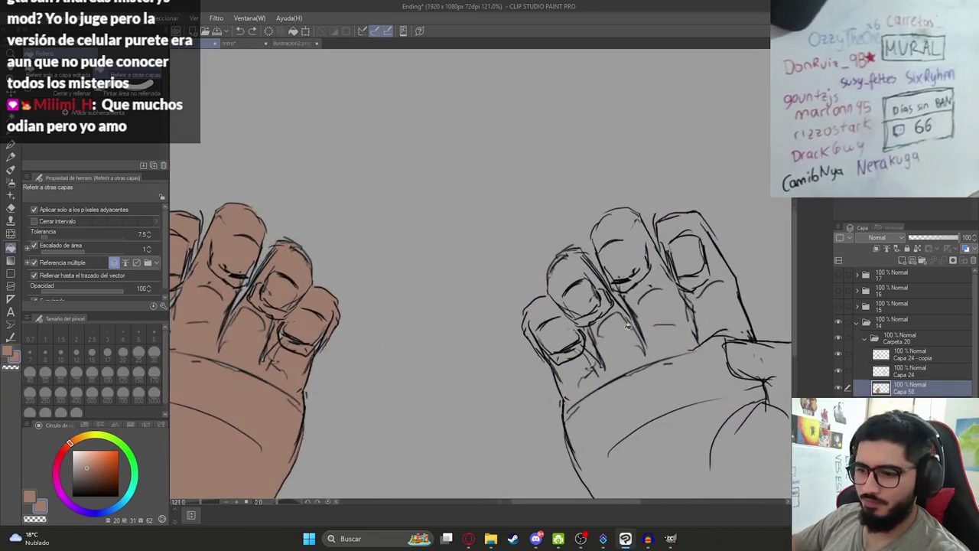
{"action": "key", "text": "p"}
{"action": "left_click_drag", "start_coordinate": [696, 234], "coordinate": [704, 228]}
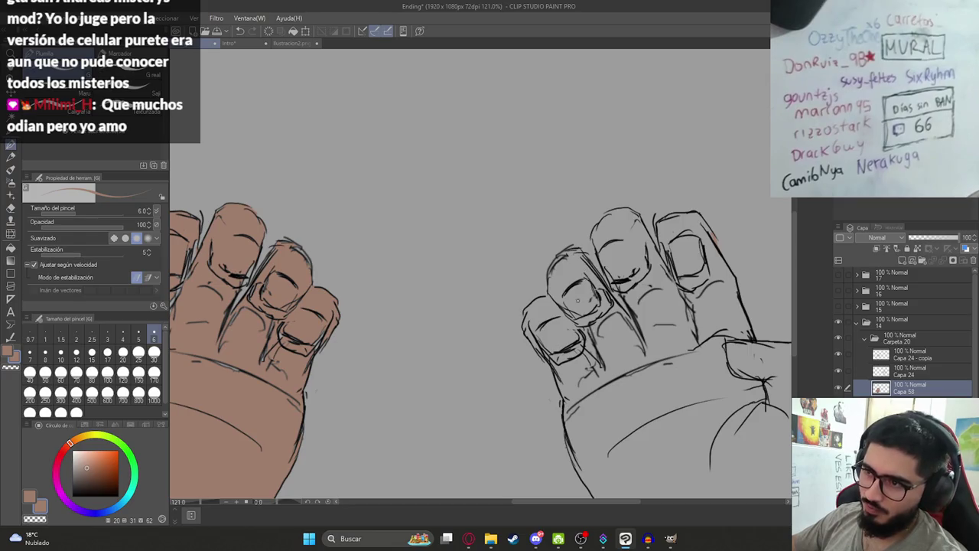
{"action": "left_click_drag", "start_coordinate": [734, 442], "coordinate": [574, 328]}
Retry filling the right hand twice, undoing each fill that floods the background
{"action": "key", "text": "g"}
{"action": "left_click", "coordinate": [573, 327]}
{"action": "key", "text": "ctrl+z"}
{"action": "key", "text": "p"}
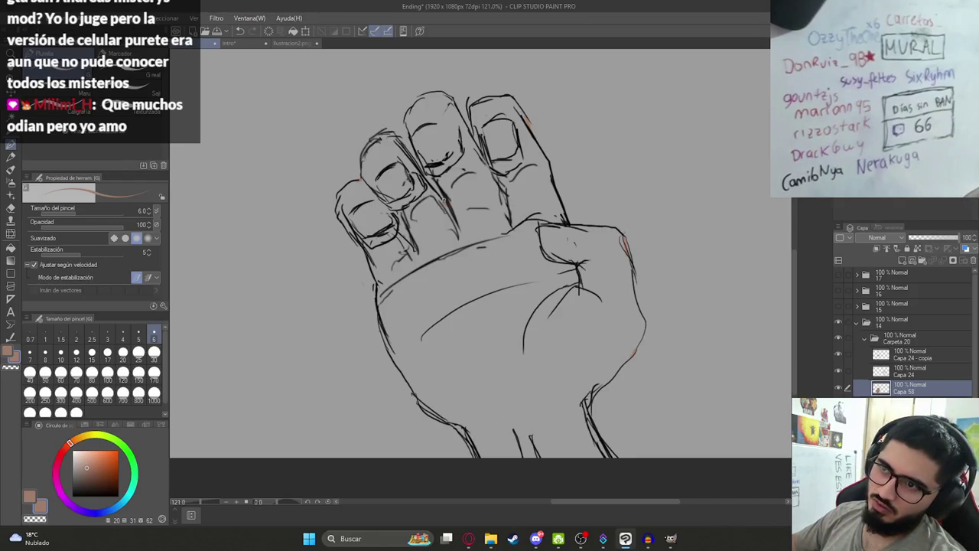
{"action": "key", "text": "g"}
{"action": "left_click", "coordinate": [430, 229]}
{"action": "key", "text": "ctrl+z"}
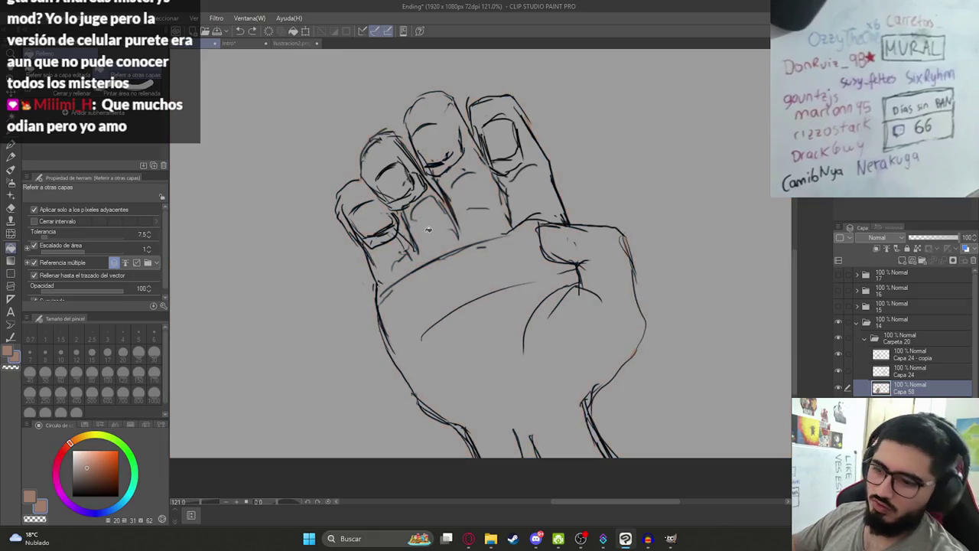
{"action": "key", "text": "p"}
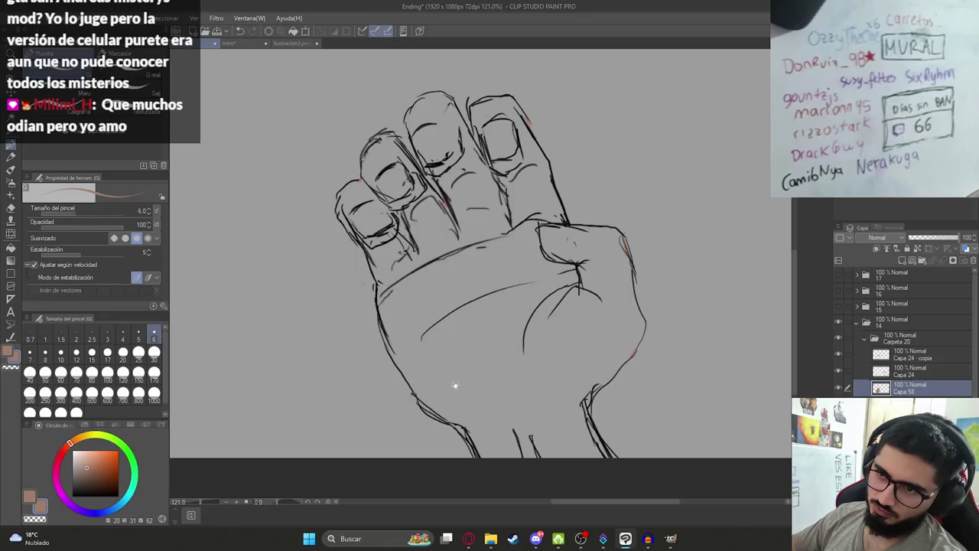
Bring the lower part of the hand into view, undoing another fill that floods the canvas
{"action": "left_click_drag", "start_coordinate": [453, 391], "coordinate": [409, 252]}
{"action": "key", "text": "g"}
{"action": "left_click", "coordinate": [457, 265]}
{"action": "key", "text": "ctrl+z"}
{"action": "left_click_drag", "start_coordinate": [423, 157], "coordinate": [446, 303]}
{"action": "key", "text": "p"}
{"action": "scroll", "coordinate": [446, 303], "scroll_direction": "down", "scroll_amount": 3}
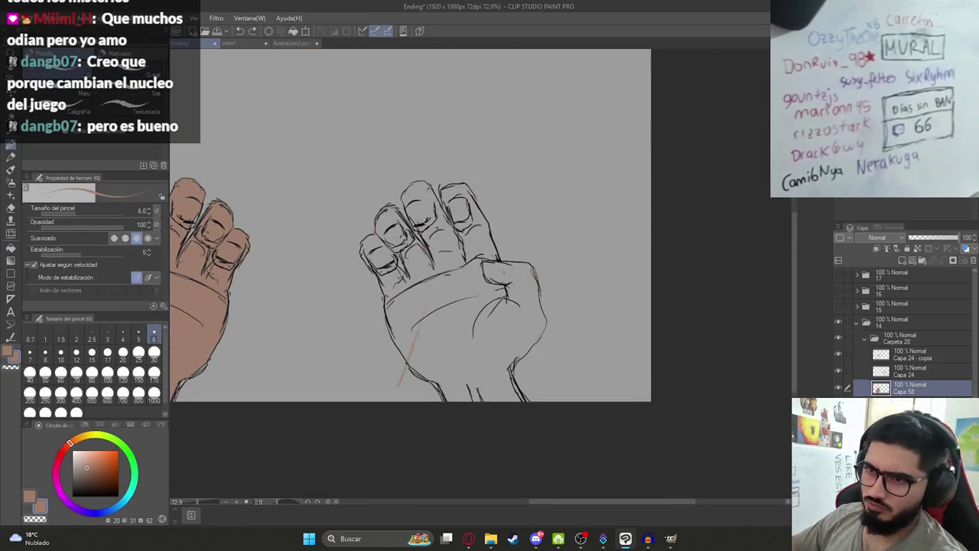
Try filling the palm with a diagonal guide line, undoing the fills and the line when they leak
{"action": "key", "text": "g"}
{"action": "left_click", "coordinate": [406, 297]}
{"action": "key", "text": "ctrl+z"}
{"action": "left_click", "coordinate": [407, 275]}
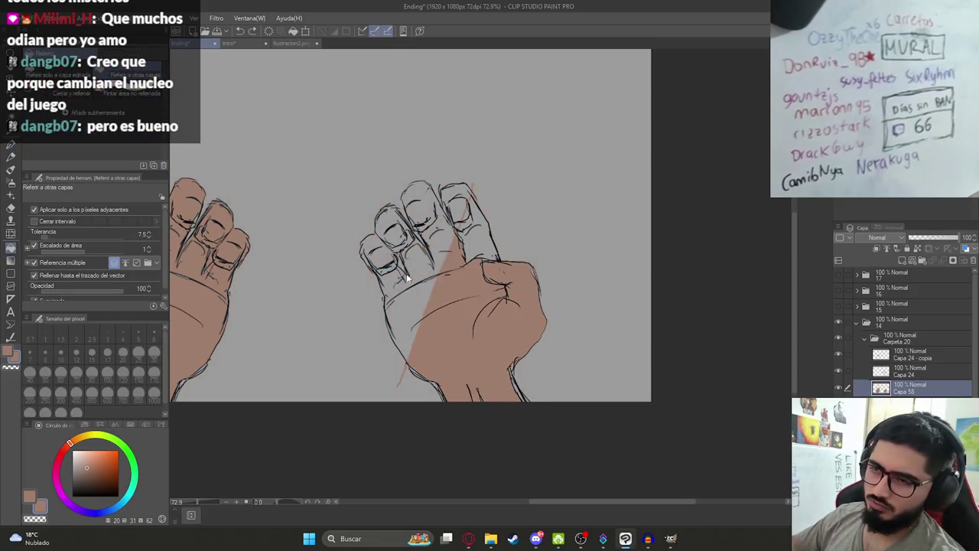
{"action": "key", "text": "ctrl+z"}
{"action": "key", "text": "p"}
{"action": "left_click_drag", "start_coordinate": [366, 321], "coordinate": [586, 193]}
{"action": "key", "text": "g"}
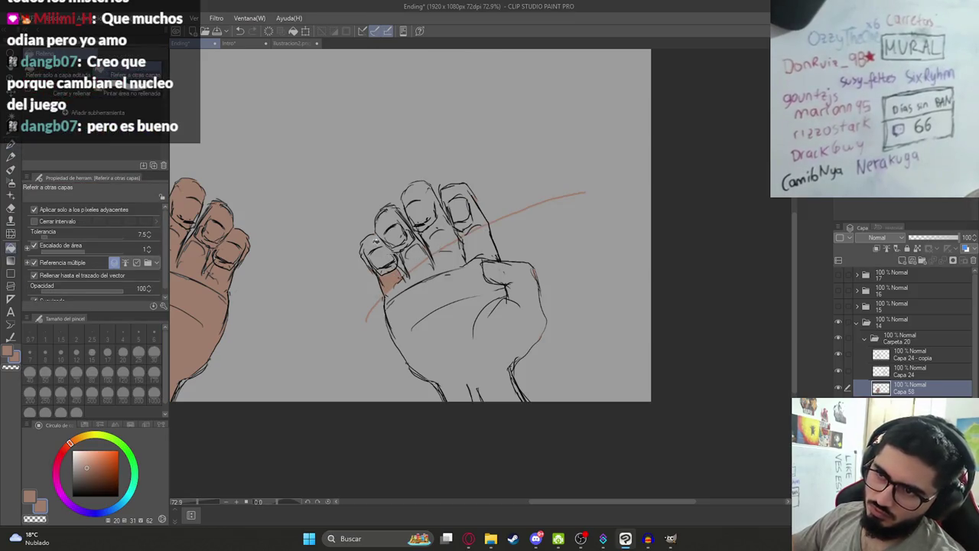
{"action": "left_click", "coordinate": [371, 245]}
{"action": "key", "text": "ctrl+z"}
{"action": "key", "text": "ctrl+z"}
Close the gap at the left finger's edge and fill the right hand's leftmost finger brown
{"action": "scroll", "coordinate": [369, 241], "scroll_direction": "up", "scroll_amount": 4}
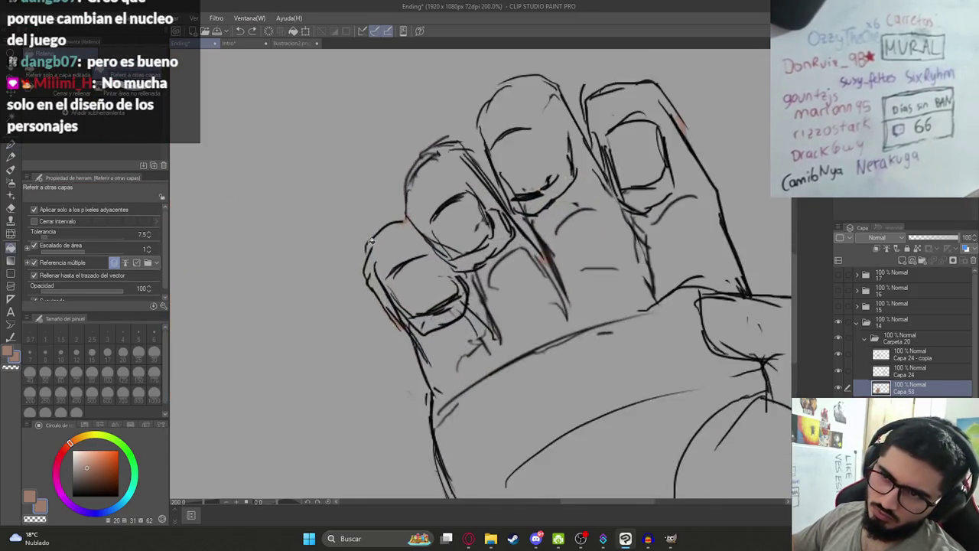
{"action": "scroll", "coordinate": [370, 242], "scroll_direction": "up", "scroll_amount": 1}
{"action": "key", "text": "p"}
{"action": "left_click_drag", "start_coordinate": [360, 245], "coordinate": [356, 280]}
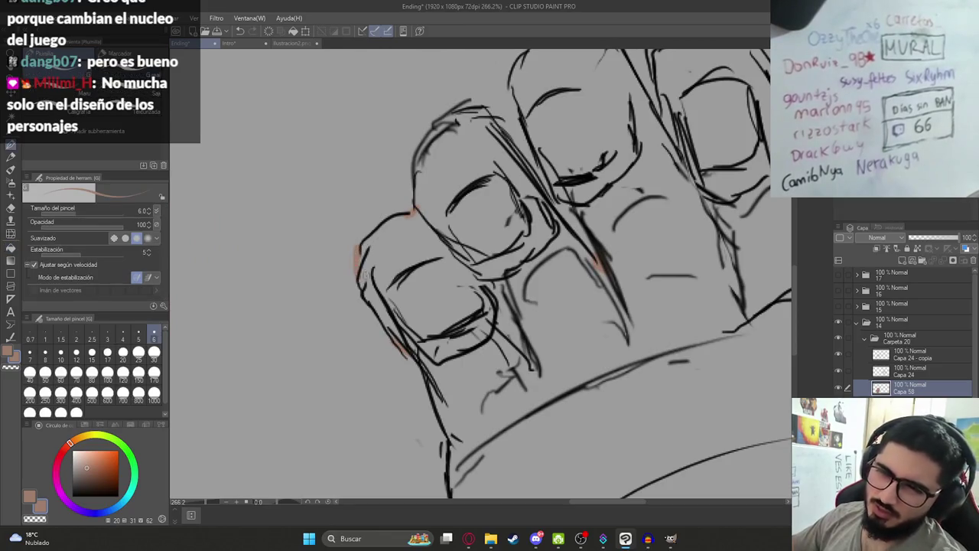
{"action": "key", "text": "g"}
{"action": "left_click", "coordinate": [474, 312]}
{"action": "scroll", "coordinate": [478, 314], "scroll_direction": "down", "scroll_amount": 5}
{"action": "left_click", "coordinate": [514, 376]}
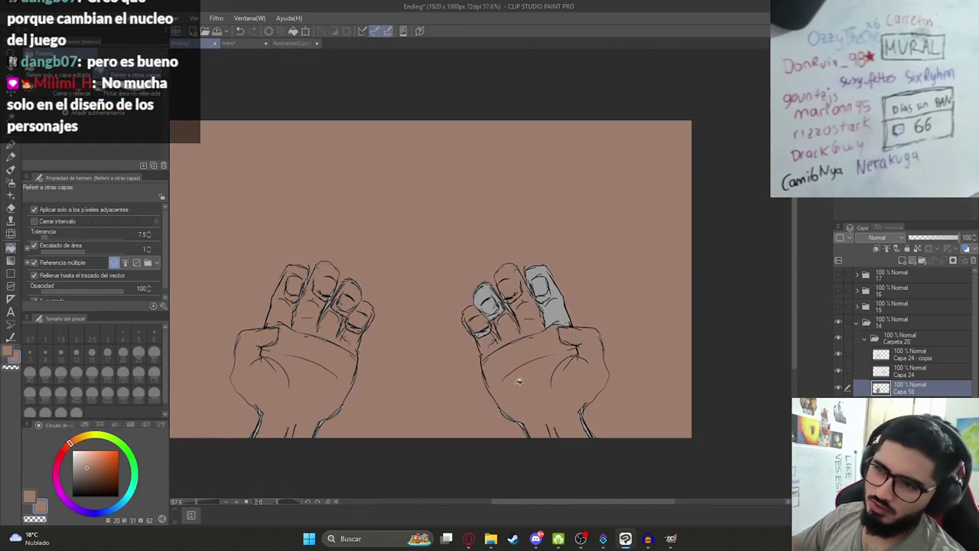
{"action": "key", "text": "ctrl+z"}
Fill the second finger, third finger area and nail gap brown, using a closing line toward the palm
{"action": "scroll", "coordinate": [513, 363], "scroll_direction": "up", "scroll_amount": 2}
{"action": "scroll", "coordinate": [497, 359], "scroll_direction": "up", "scroll_amount": 1}
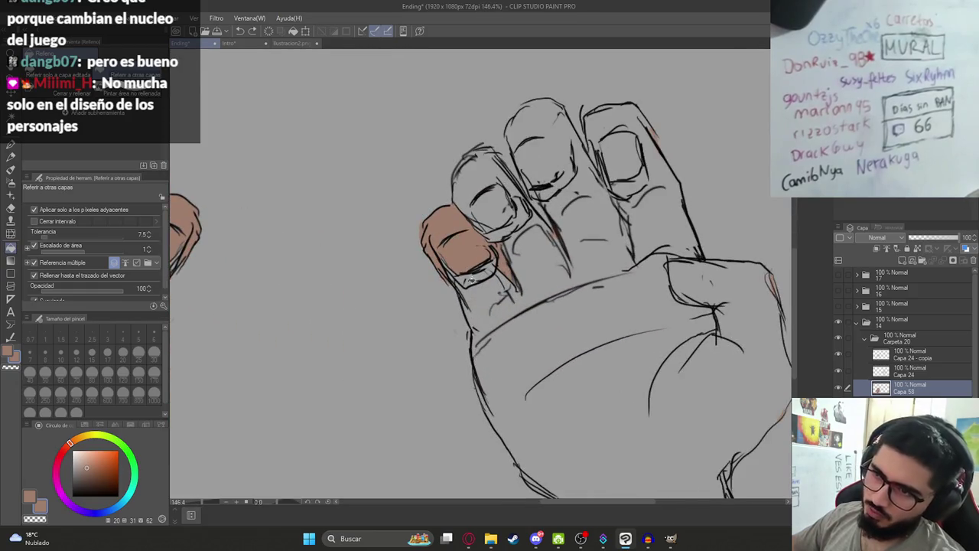
{"action": "left_click", "coordinate": [486, 207]}
{"action": "left_click", "coordinate": [532, 267]}
{"action": "key", "text": "ctrl+z"}
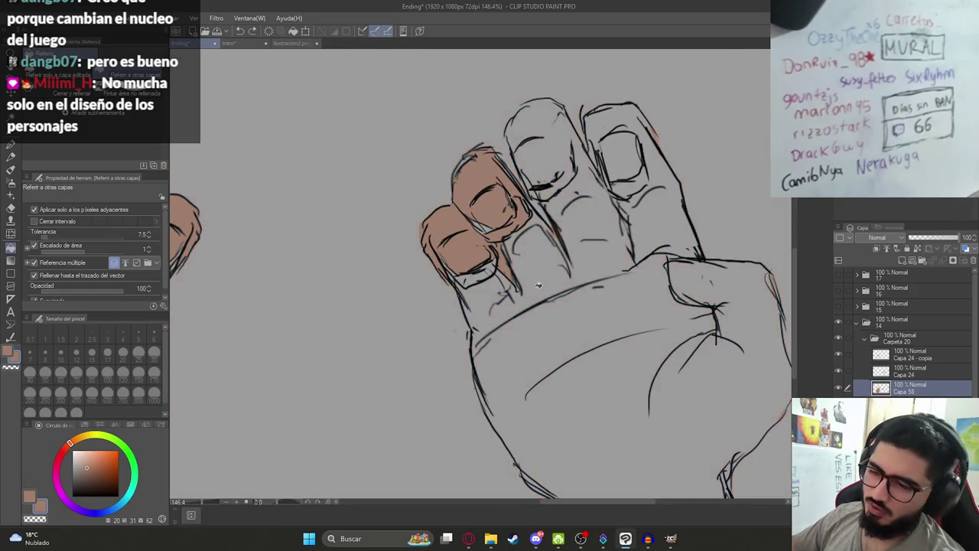
{"action": "key", "text": "p"}
{"action": "left_click_drag", "start_coordinate": [540, 228], "coordinate": [457, 438]}
{"action": "key", "text": "g"}
{"action": "key", "text": "g"}
{"action": "left_click", "coordinate": [490, 311]}
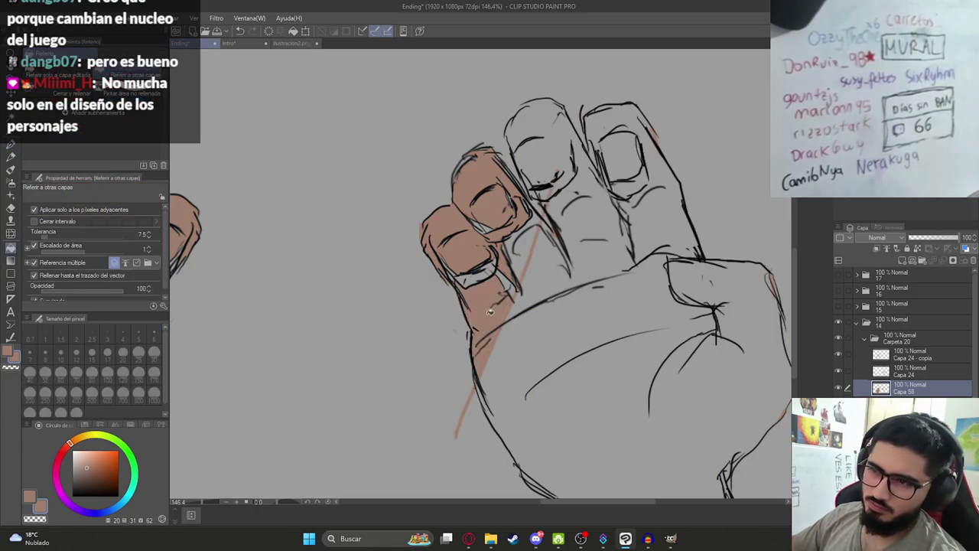
{"action": "left_click", "coordinate": [476, 275]}
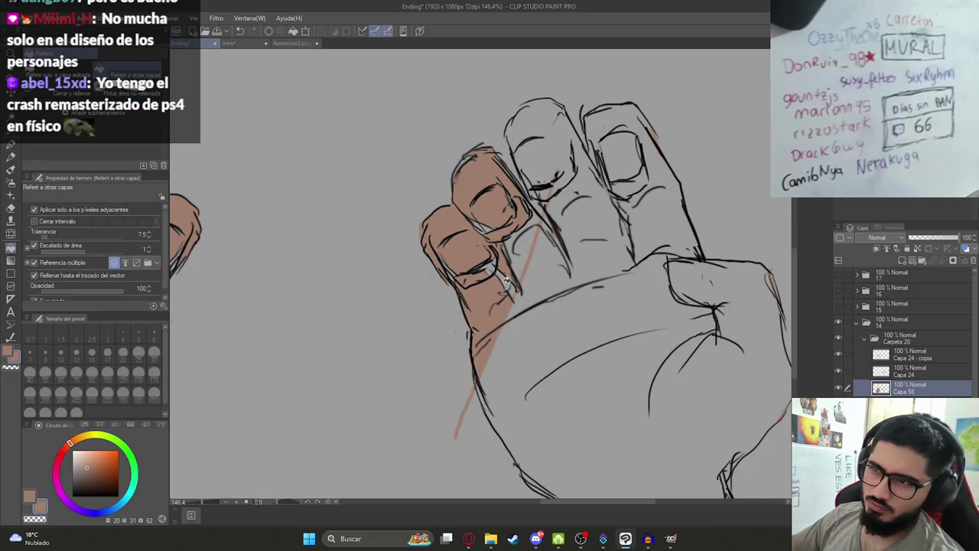
{"action": "left_click", "coordinate": [536, 388]}
{"action": "key", "text": "ctrl+z"}
{"action": "key", "text": "ctrl+z"}
{"action": "key", "text": "ctrl+z"}
{"action": "key", "text": "ctrl+z"}
{"action": "key", "text": "ctrl+minus"}
Draw a guide line across the palm and try filling it, undoing the fills that leak
{"action": "key", "text": "p"}
{"action": "scroll", "coordinate": [519, 316], "scroll_direction": "up", "scroll_amount": 3}
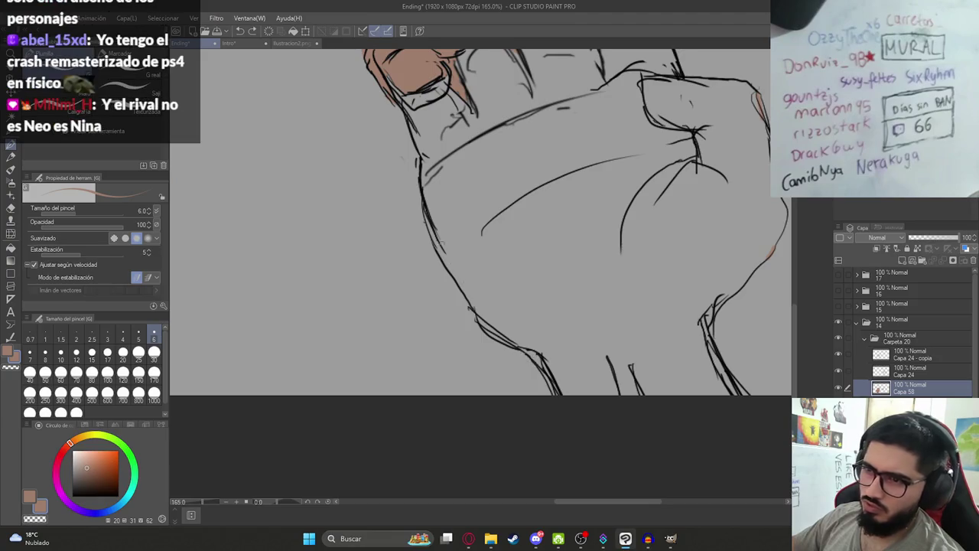
{"action": "scroll", "coordinate": [497, 184], "scroll_direction": "down", "scroll_amount": 3}
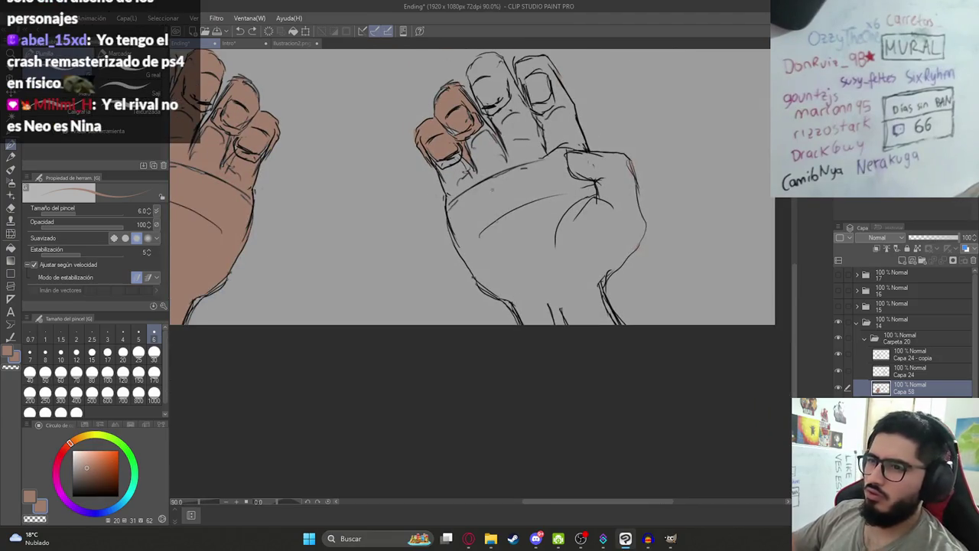
{"action": "left_click_drag", "start_coordinate": [478, 143], "coordinate": [595, 399]}
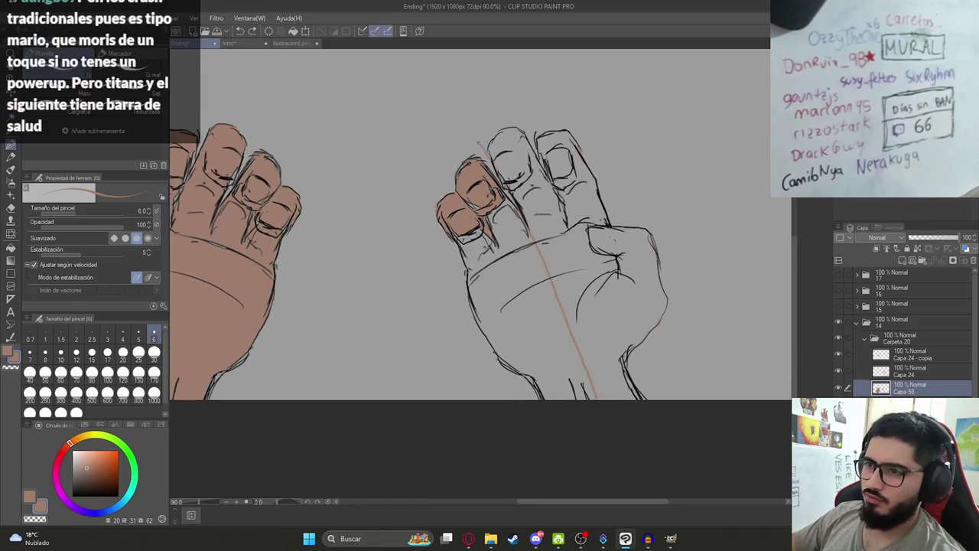
{"action": "key", "text": "g"}
{"action": "left_click", "coordinate": [517, 344]}
{"action": "key", "text": "ctrl+z"}
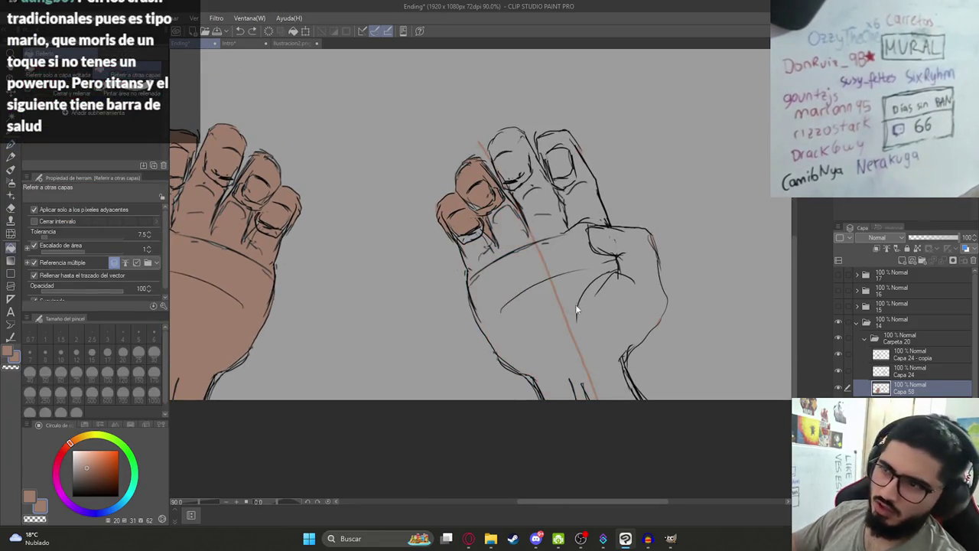
{"action": "key", "text": "ctrl+z"}
{"action": "left_click", "coordinate": [587, 335]}
{"action": "key", "text": "ctrl+z"}
{"action": "key", "text": "p"}
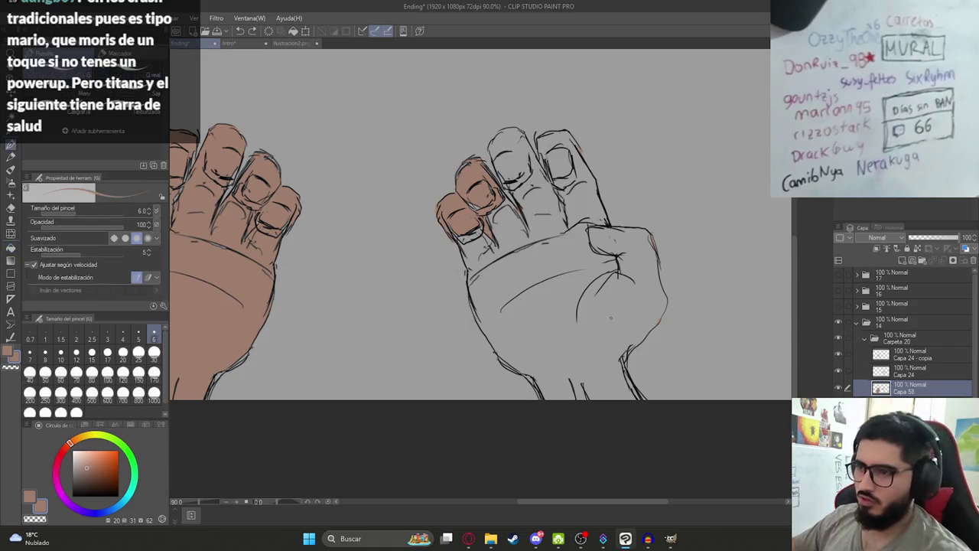
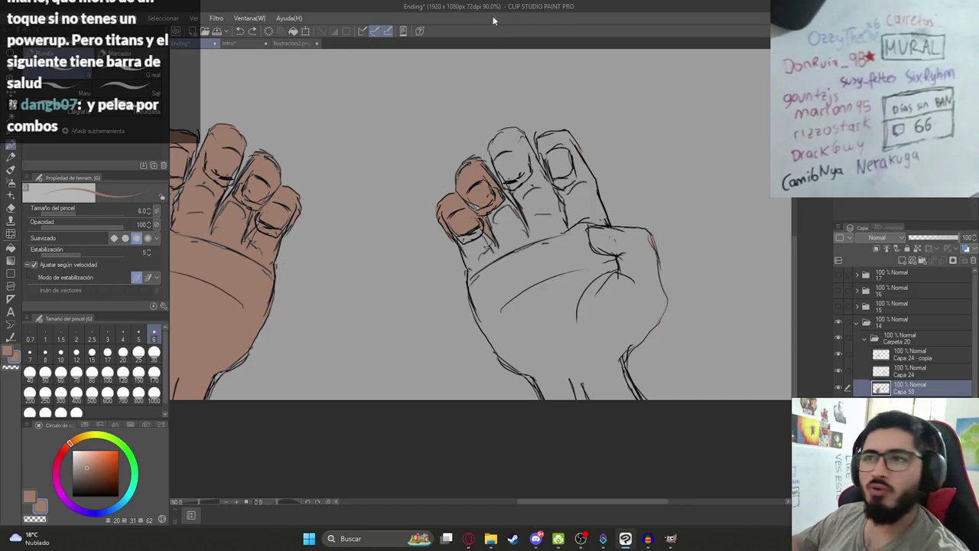
Close the middle fingertip gap, then fill the hand and the leftover grey finger brown
{"action": "scroll", "coordinate": [616, 369], "scroll_direction": "up", "scroll_amount": 1}
{"action": "scroll", "coordinate": [616, 369], "scroll_direction": "up", "scroll_amount": 3}
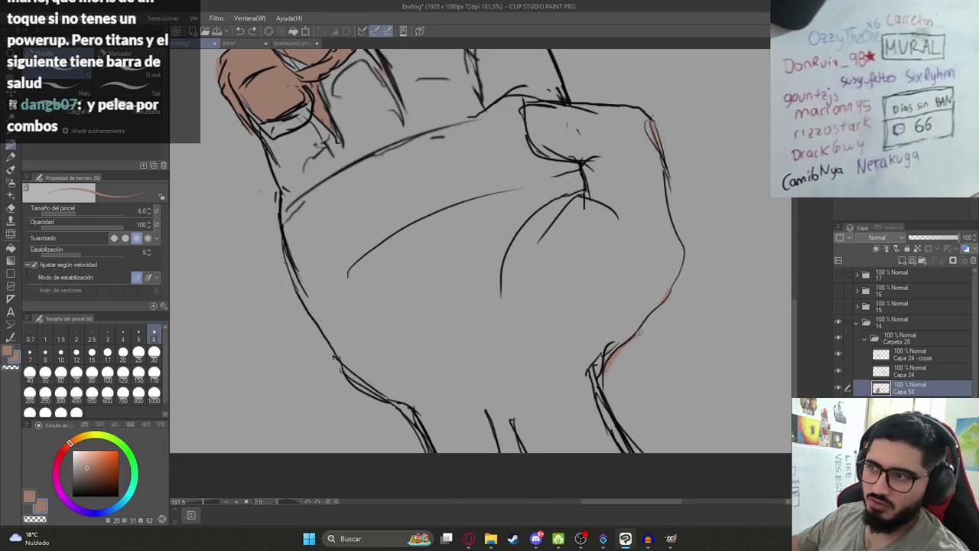
{"action": "left_click_drag", "start_coordinate": [481, 253], "coordinate": [526, 352]}
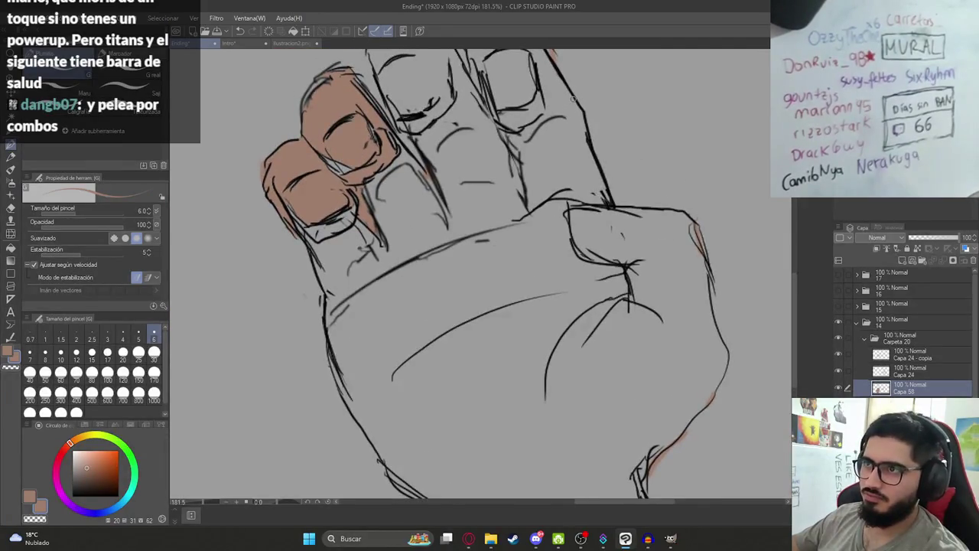
{"action": "scroll", "coordinate": [490, 187], "scroll_direction": "down", "scroll_amount": 2}
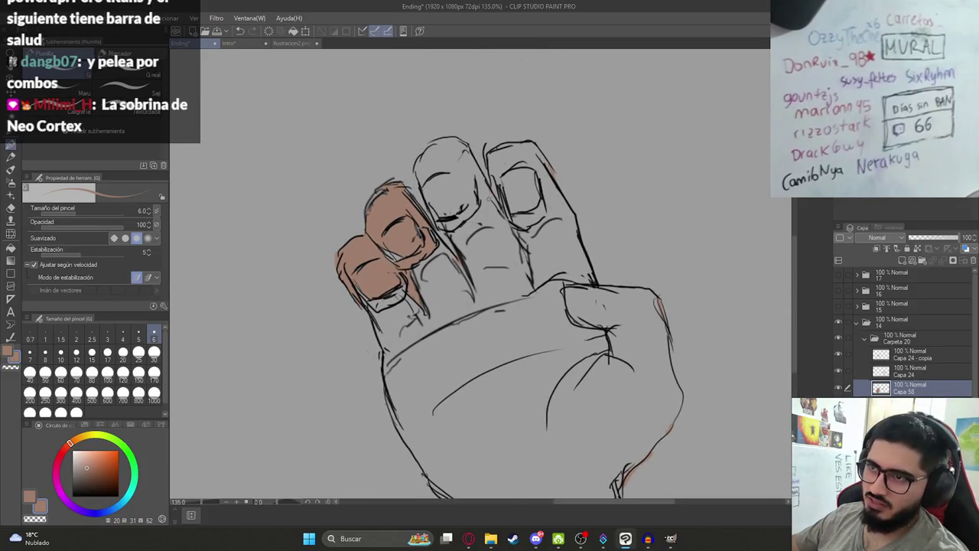
{"action": "left_click_drag", "start_coordinate": [420, 149], "coordinate": [414, 175]}
{"action": "key", "text": "g"}
{"action": "left_click", "coordinate": [447, 190]}
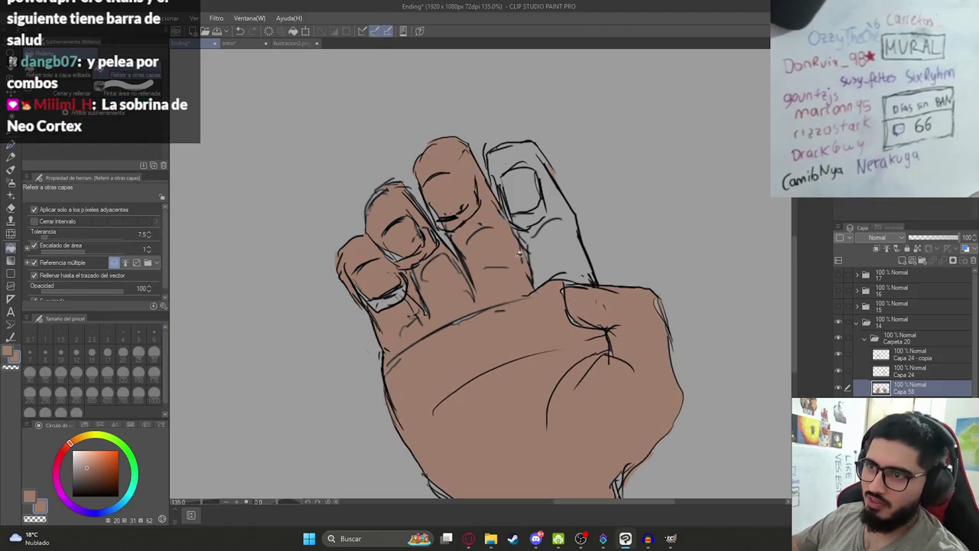
{"action": "left_click", "coordinate": [531, 201]}
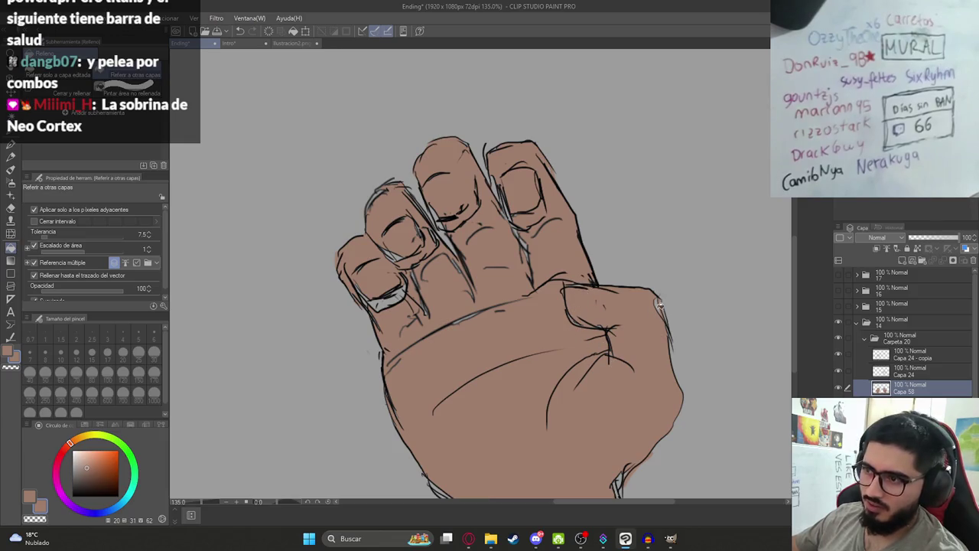
{"action": "scroll", "coordinate": [635, 344], "scroll_direction": "down", "scroll_amount": 3}
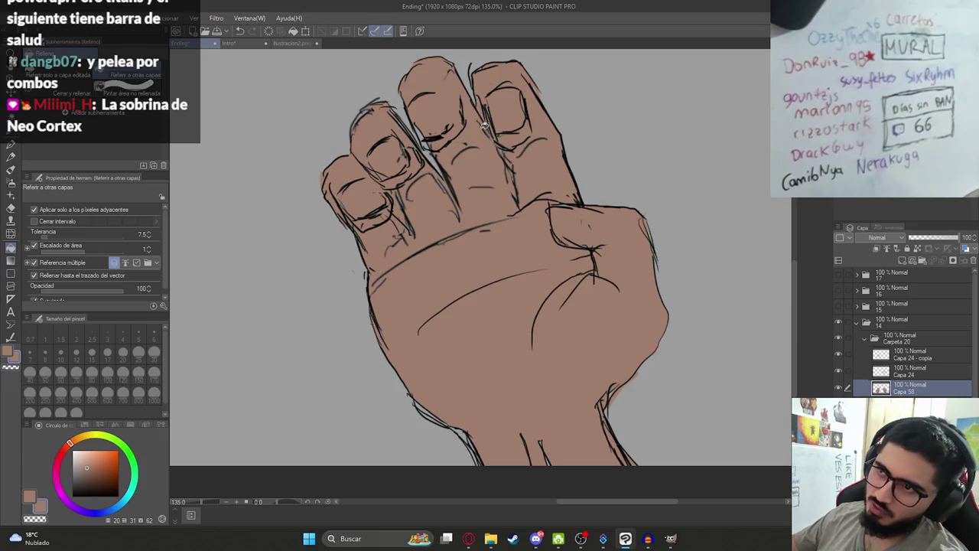
Hide the grey background layer and the Carpeta 20 hands folder
{"action": "scroll", "coordinate": [434, 148], "scroll_direction": "down", "scroll_amount": 3}
{"action": "scroll", "coordinate": [424, 175], "scroll_direction": "down", "scroll_amount": 2}
{"action": "scroll", "coordinate": [423, 176], "scroll_direction": "up", "scroll_amount": 1}
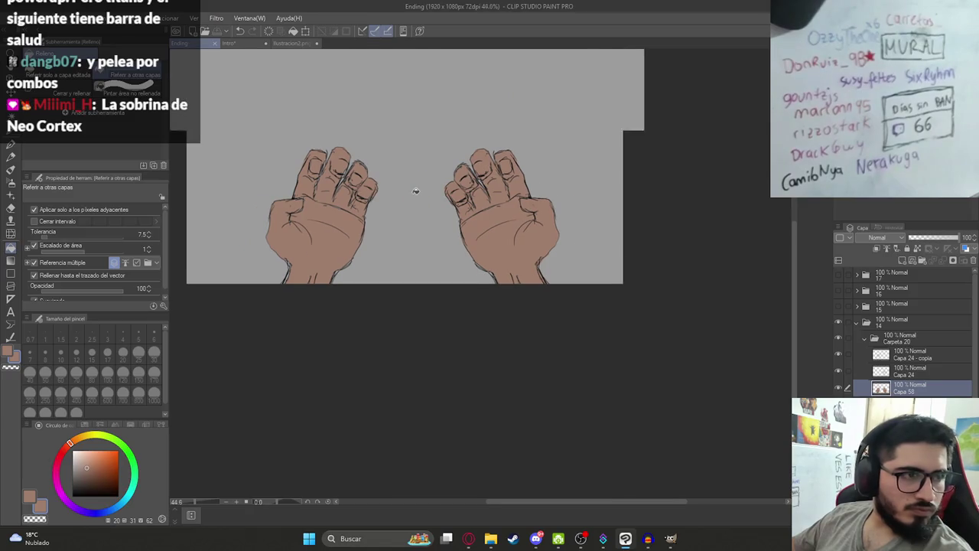
{"action": "scroll", "coordinate": [382, 212], "scroll_direction": "up", "scroll_amount": 1}
{"action": "scroll", "coordinate": [424, 277], "scroll_direction": "up", "scroll_amount": 2}
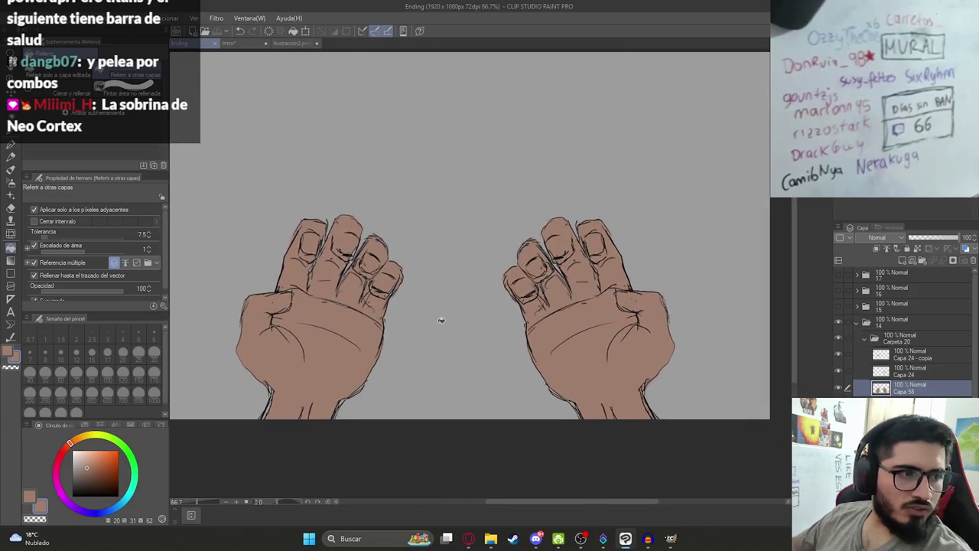
{"action": "scroll", "coordinate": [441, 322], "scroll_direction": "up", "scroll_amount": 2}
{"action": "scroll", "coordinate": [394, 395], "scroll_direction": "up", "scroll_amount": 2}
{"action": "scroll", "coordinate": [546, 357], "scroll_direction": "down", "scroll_amount": 5}
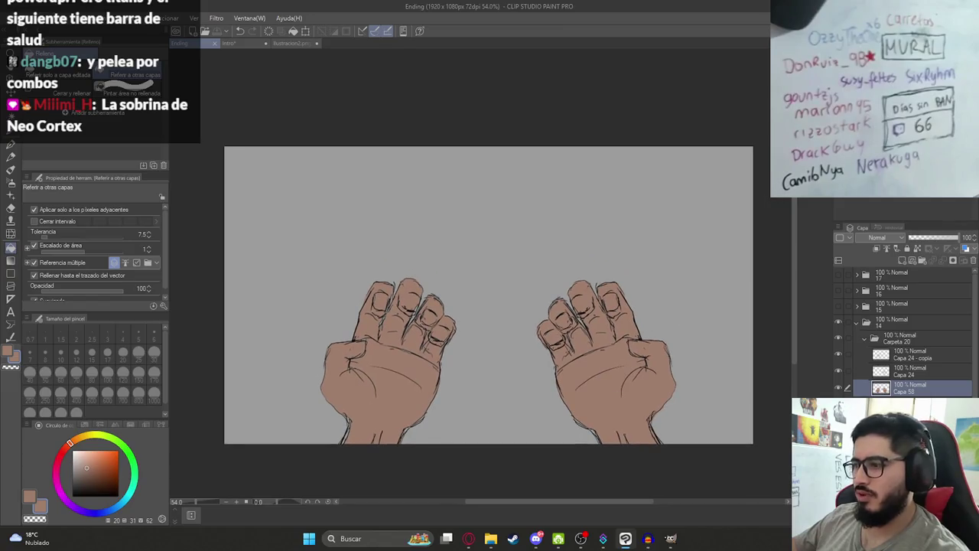
{"action": "scroll", "coordinate": [864, 306], "scroll_direction": "down", "scroll_amount": 3}
{"action": "left_click", "coordinate": [864, 286]}
{"action": "scroll", "coordinate": [868, 389], "scroll_direction": "up", "scroll_amount": 2}
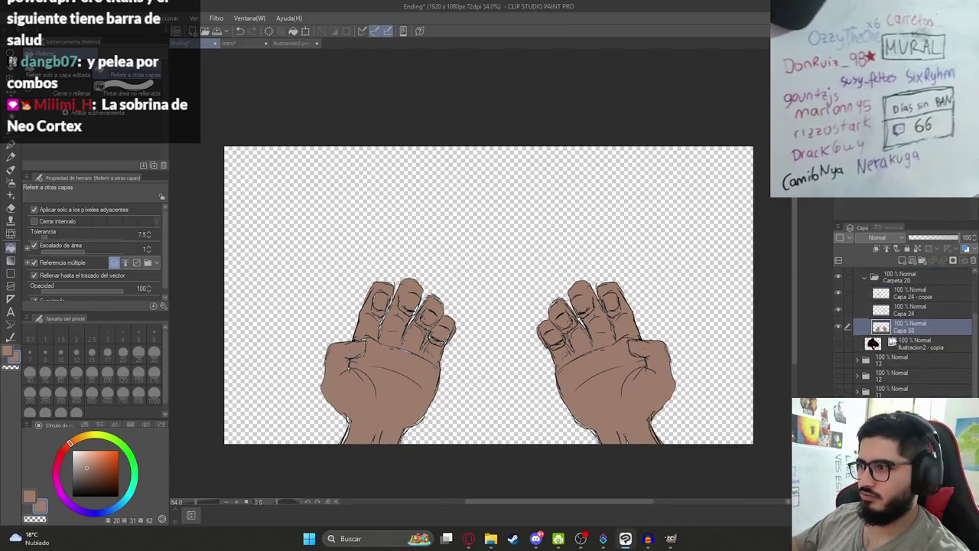
{"action": "scroll", "coordinate": [868, 388], "scroll_direction": "up", "scroll_amount": 2}
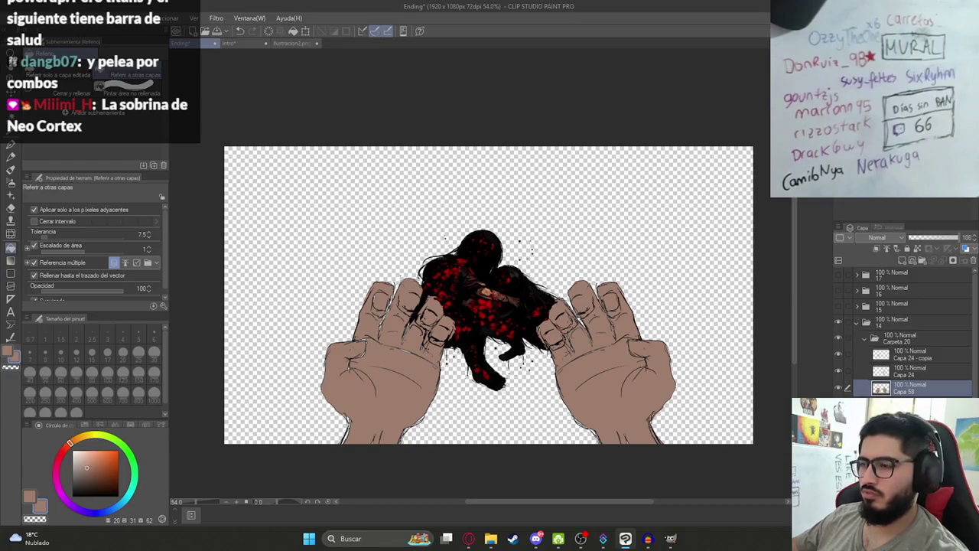
{"action": "left_click", "coordinate": [838, 339]}
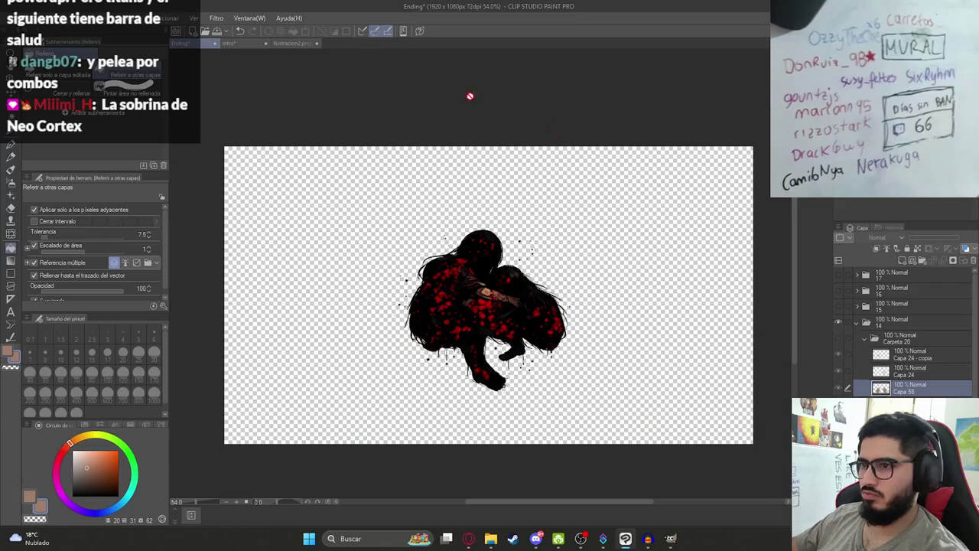
Export the single figure layer as familia.png and select it in the Ending folder
{"action": "left_click", "coordinate": [12, 17]}
{"action": "left_click", "coordinate": [230, 175]}
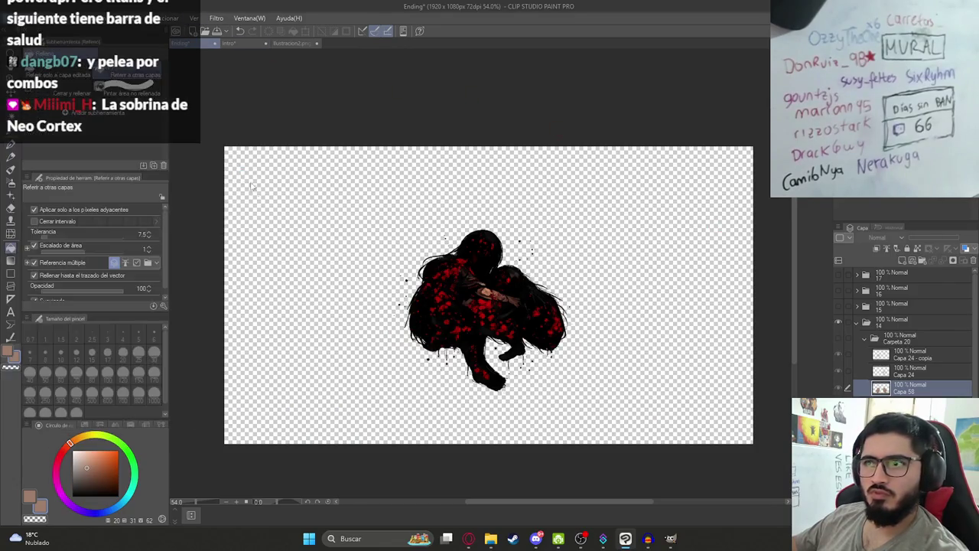
{"action": "type", "text": "famili"}
{"action": "key", "text": "Return"}
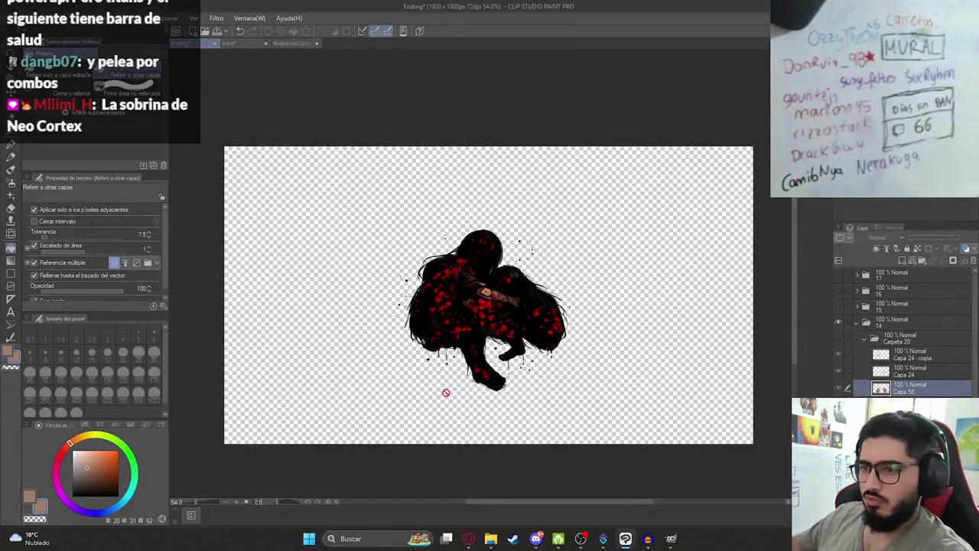
{"action": "left_click", "coordinate": [490, 539]}
{"action": "left_click", "coordinate": [538, 257]}
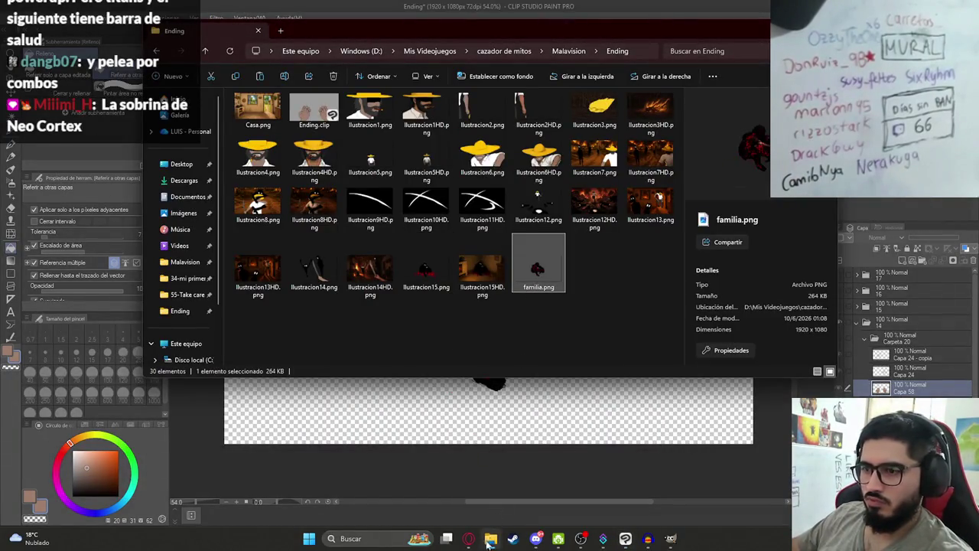
Attach familia.png to the kitchen image and send 'Colocalas asi mismo en ese mismo lugar'
{"action": "left_click", "coordinate": [469, 538]}
{"action": "left_click", "coordinate": [433, 260]}
{"action": "key", "text": "ctrl+v"}
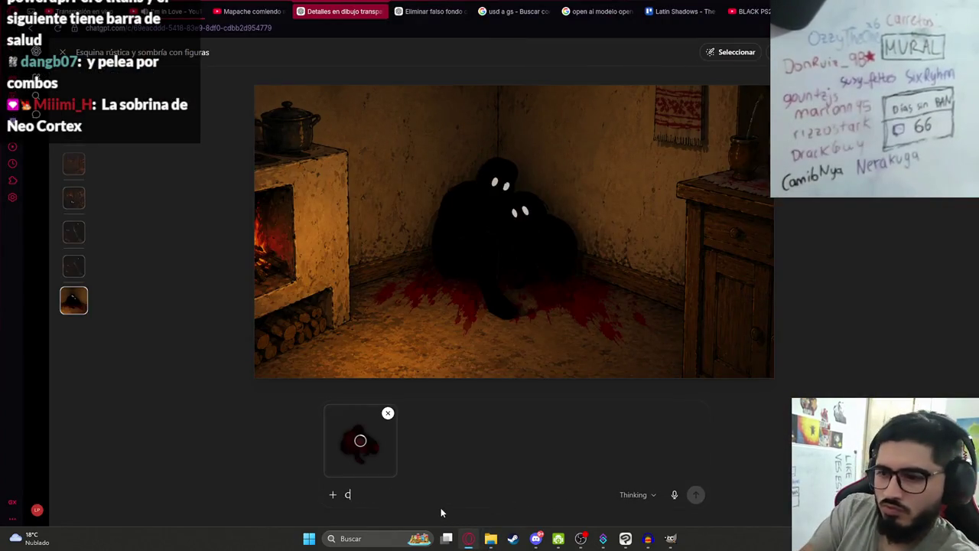
{"action": "type", "text": "Coloca"}
{"action": "type", "text": "las asi"}
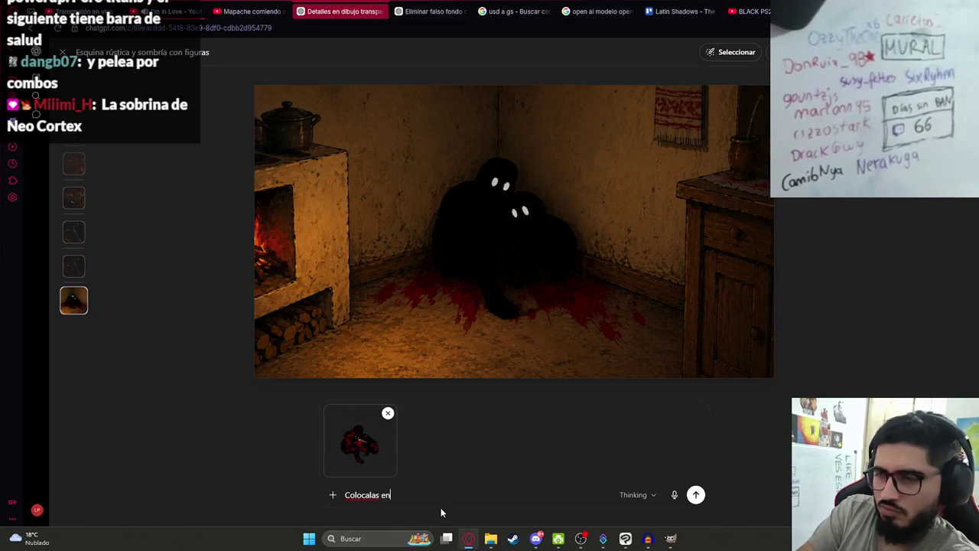
{"action": "type", "text": " mismo "}
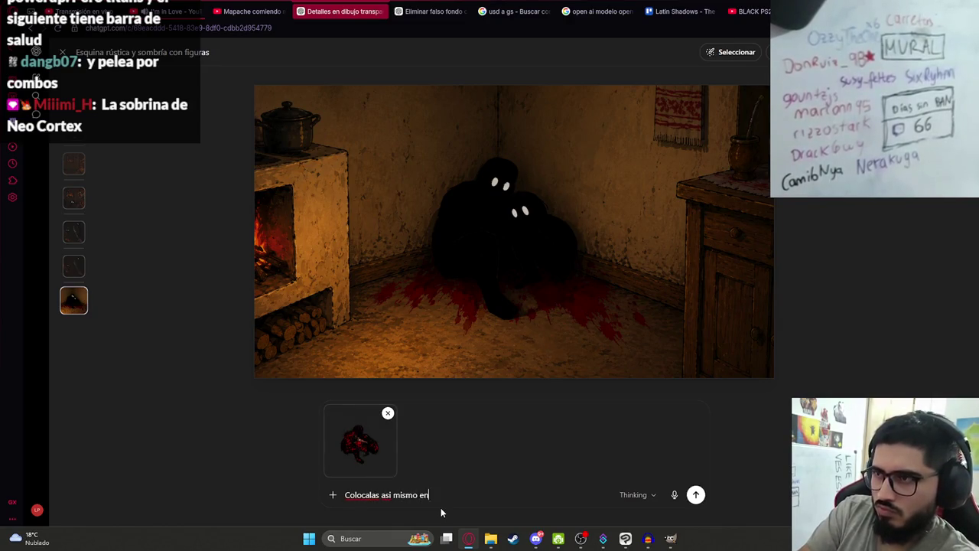
{"action": "type", "text": "en ese mismo lugar"}
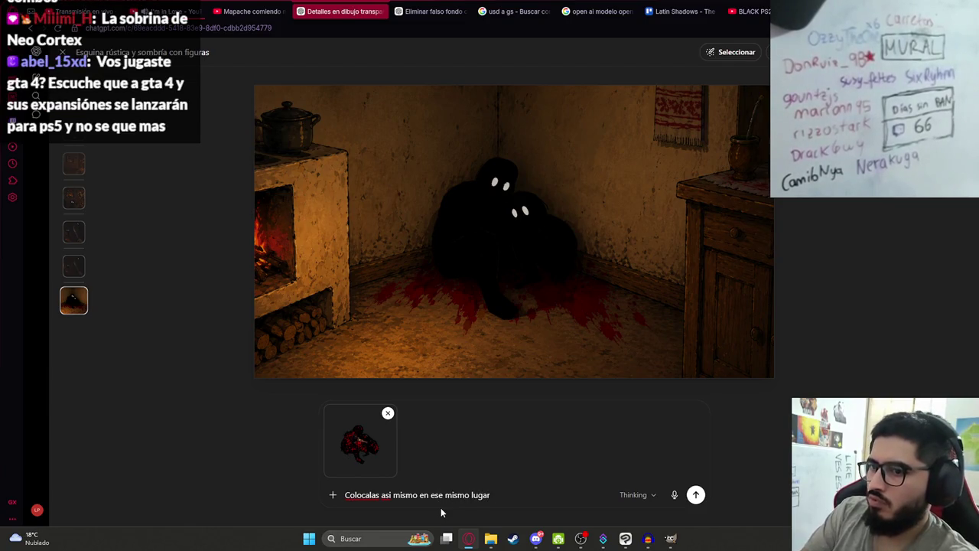
{"action": "left_click", "coordinate": [695, 495]}
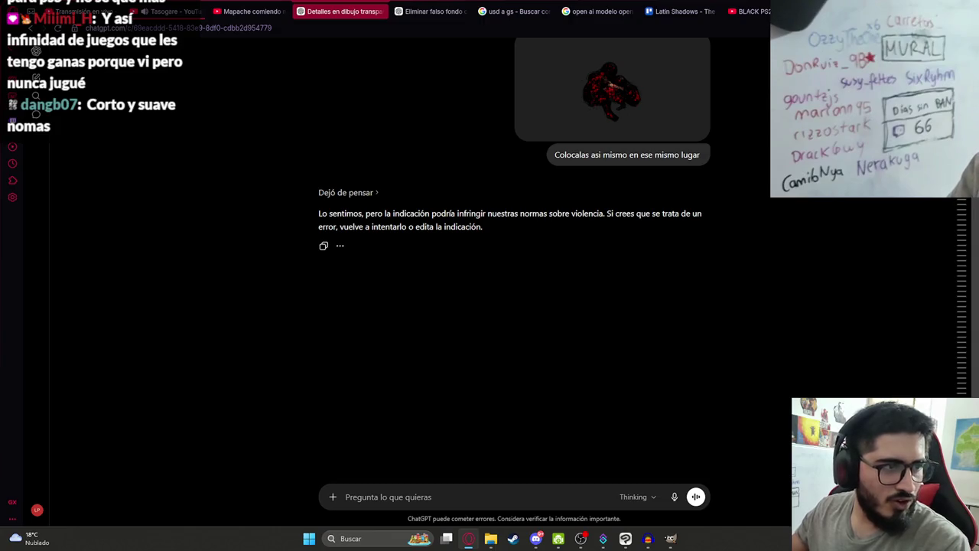
After the refusal, glance at the currency tab and return to Clip Studio Paint
{"action": "key", "text": "ctrl+Tab"}
{"action": "key", "text": "ctrl+Tab"}
{"action": "key", "text": "ctrl+shift+Tab"}
{"action": "key", "text": "ctrl+shift+Tab"}
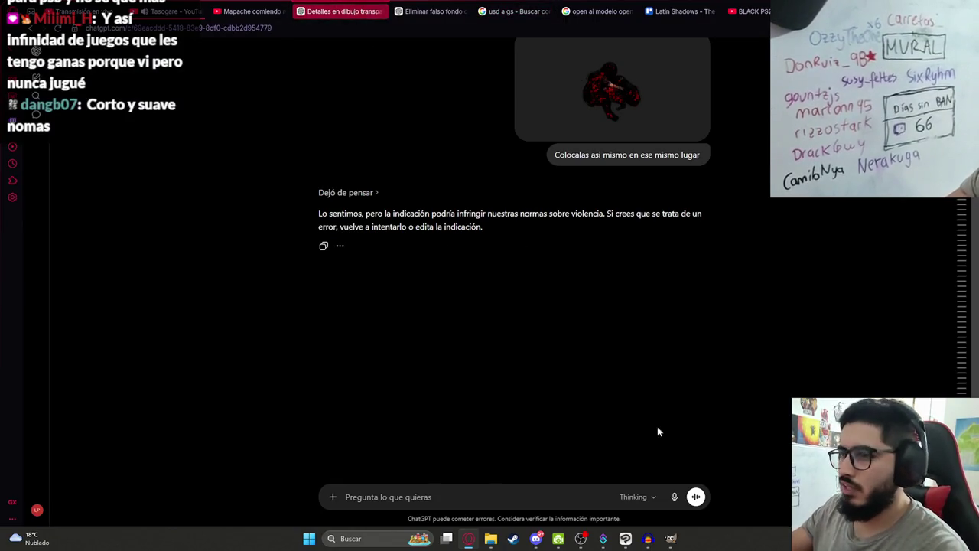
{"action": "left_click", "coordinate": [625, 539]}
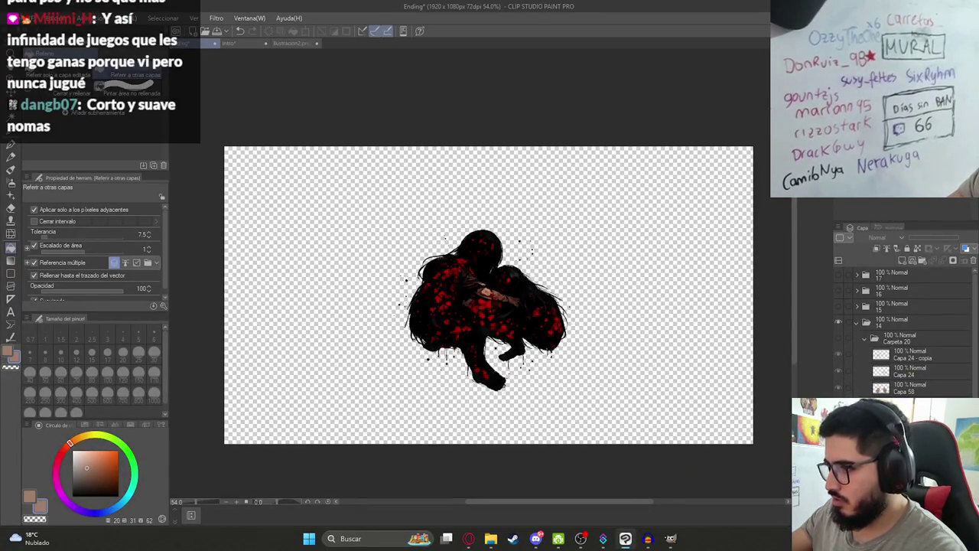
Show the kitchen scene under the red-splattered figure and nudge it into alignment
{"action": "key", "text": "ctrl+z"}
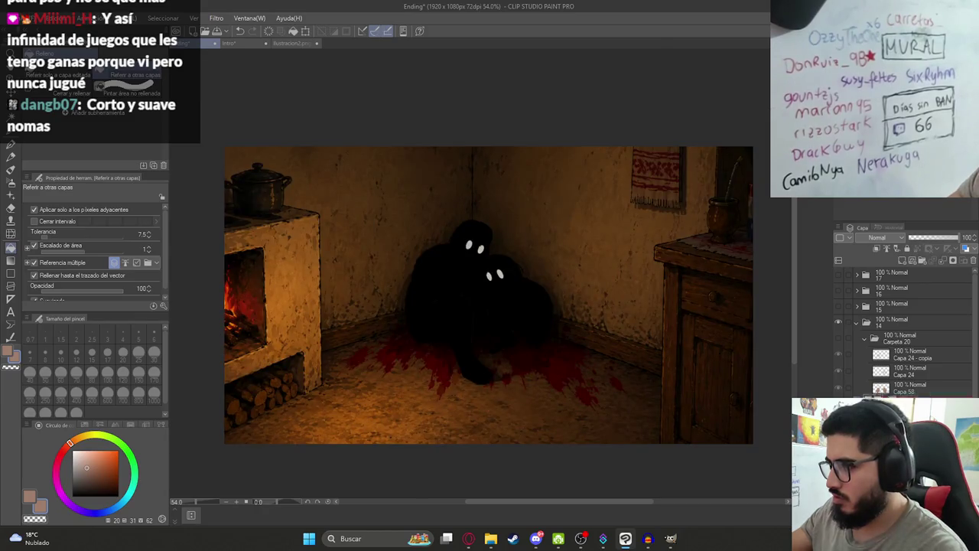
{"action": "key", "text": "ctrl+y"}
{"action": "scroll", "coordinate": [477, 330], "scroll_direction": "up", "scroll_amount": 3}
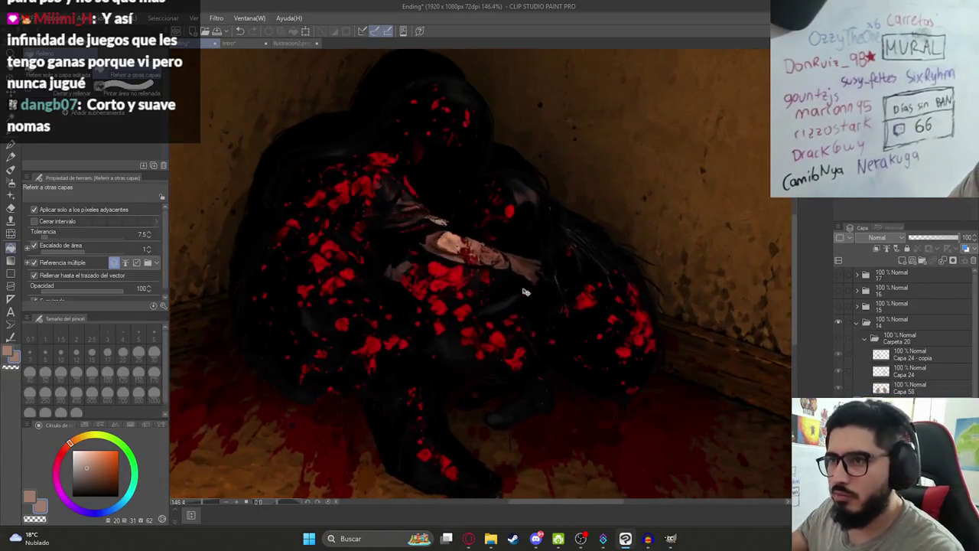
{"action": "key", "text": "k"}
{"action": "scroll", "coordinate": [415, 280], "scroll_direction": "up", "scroll_amount": 1}
{"action": "mouse_move", "coordinate": [416, 280]}
{"action": "left_mouse_down"}
{"action": "mouse_move", "coordinate": [407, 312]}
{"action": "mouse_move", "coordinate": [413, 278]}
{"action": "left_mouse_up"}
Scale the kitchen scene up to 102% with free transform and apply it
{"action": "key", "text": "ctrl+t"}
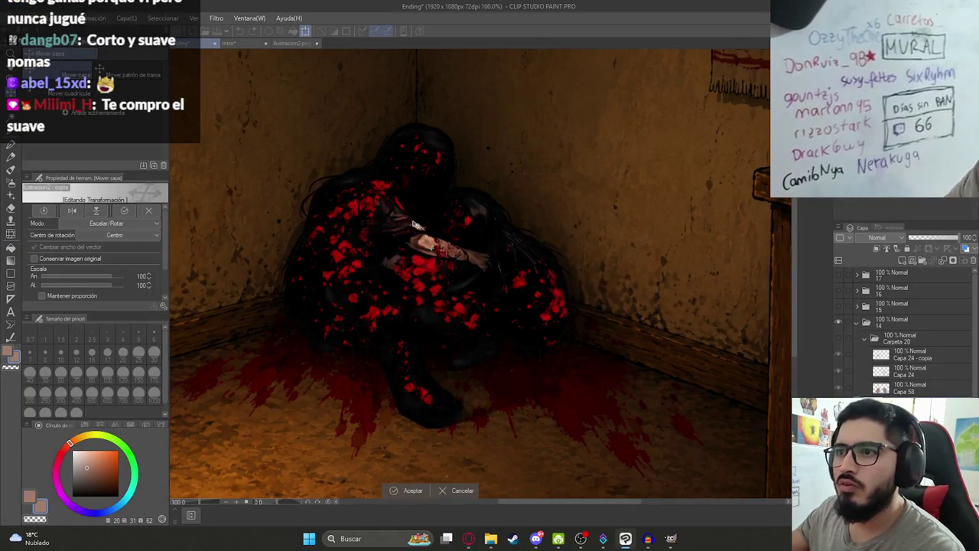
{"action": "scroll", "coordinate": [413, 224], "scroll_direction": "down", "scroll_amount": 3}
{"action": "left_click_drag", "start_coordinate": [423, 92], "coordinate": [423, 80]}
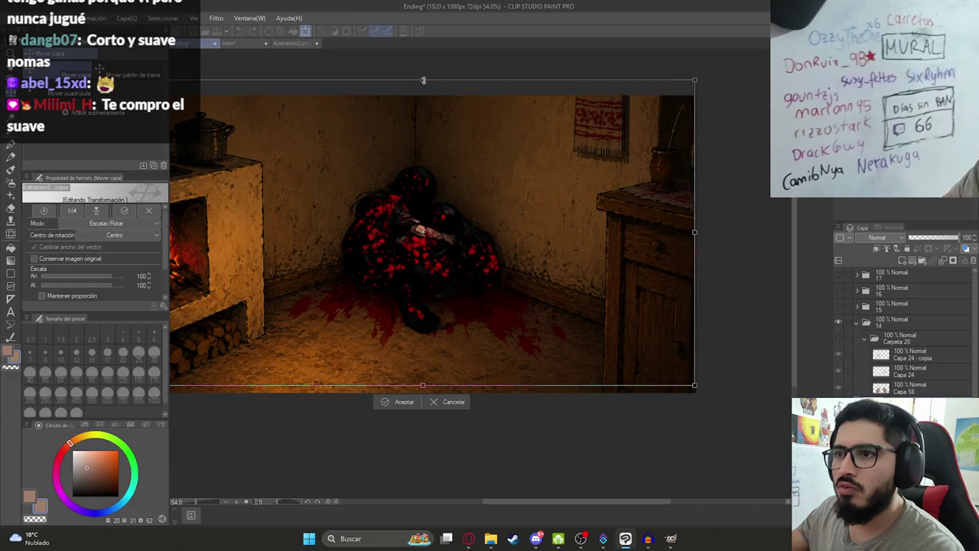
{"action": "left_click_drag", "start_coordinate": [423, 385], "coordinate": [423, 390]}
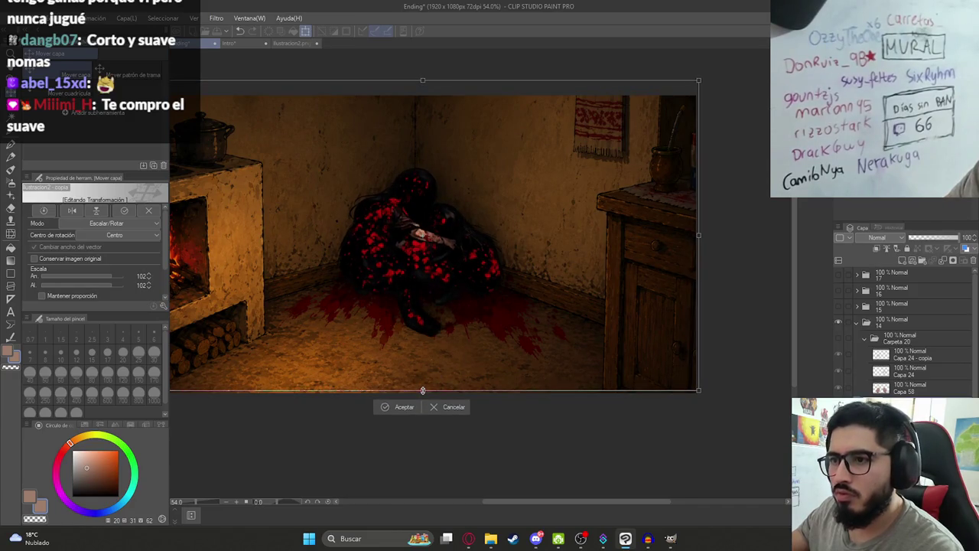
{"action": "key", "text": "Return"}
{"action": "scroll", "coordinate": [416, 247], "scroll_direction": "up", "scroll_amount": 3}
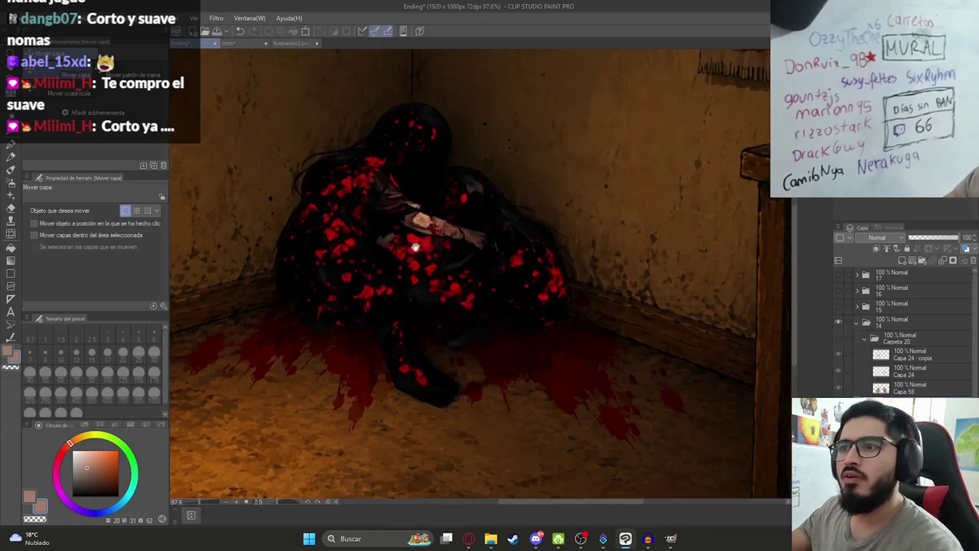
{"action": "scroll", "coordinate": [416, 247], "scroll_direction": "down", "scroll_amount": 3}
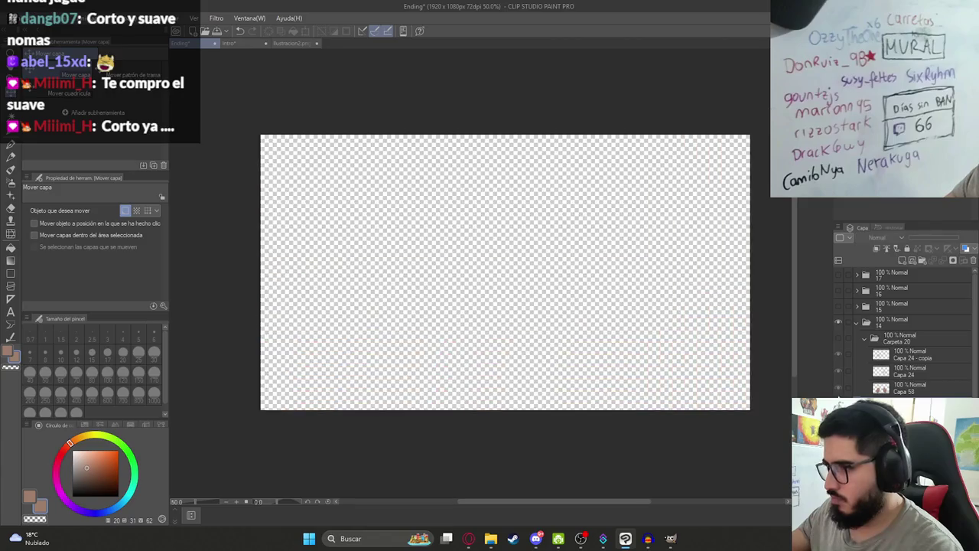
Show the hands layer, export it as Ilustracion16.png, and select it in the Ending folder
{"action": "left_click", "coordinate": [835, 341]}
{"action": "left_click", "coordinate": [11, 17]}
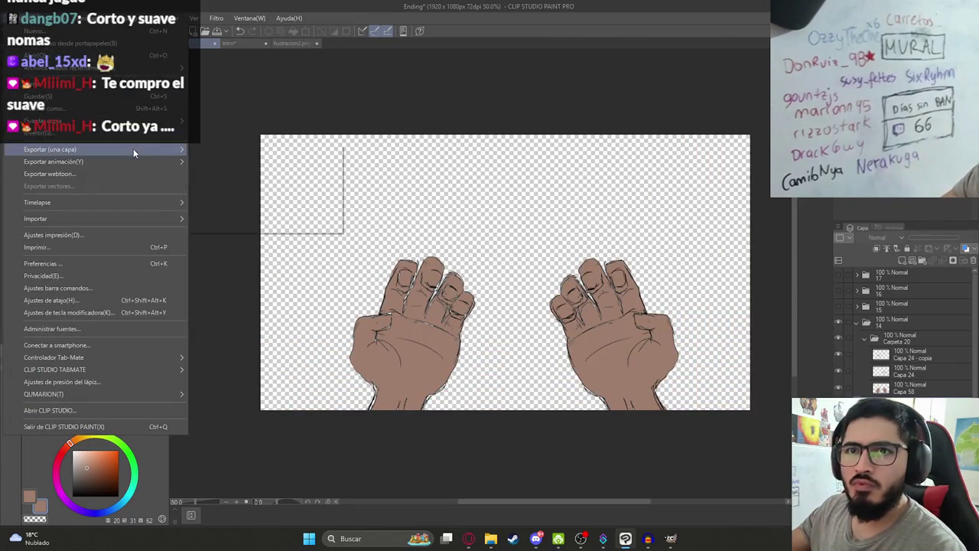
{"action": "left_click", "coordinate": [230, 174]}
{"action": "scroll", "coordinate": [543, 306], "scroll_direction": "down", "scroll_amount": 3}
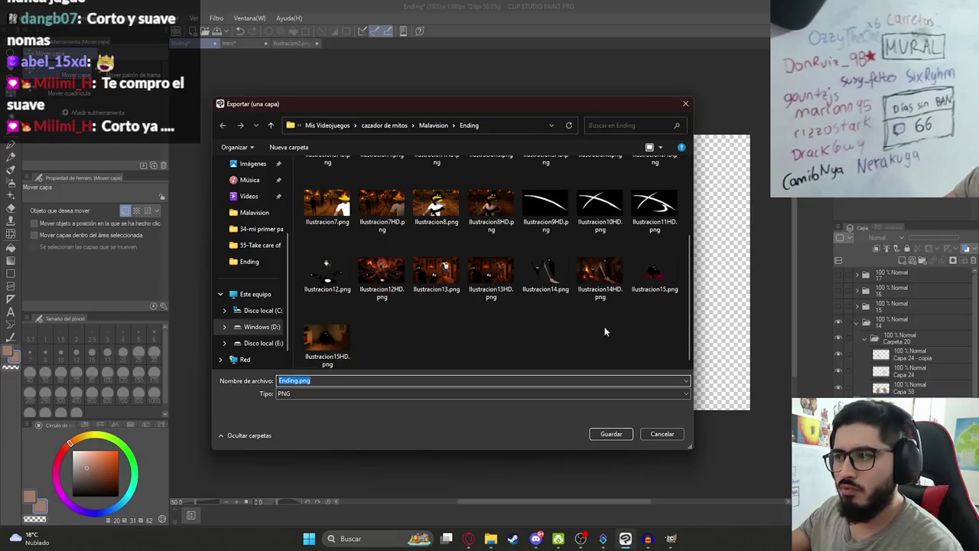
{"action": "left_click", "coordinate": [653, 271]}
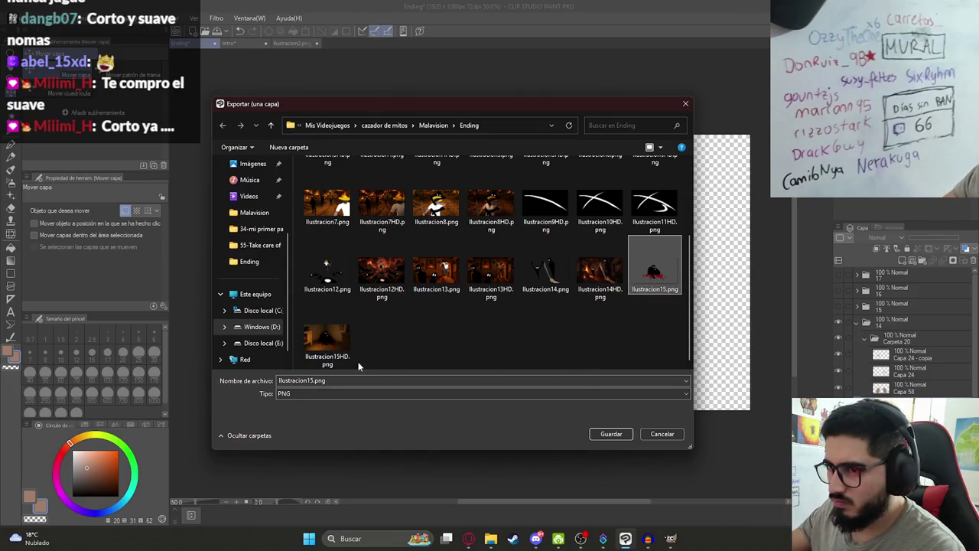
{"action": "left_click", "coordinate": [304, 380]}
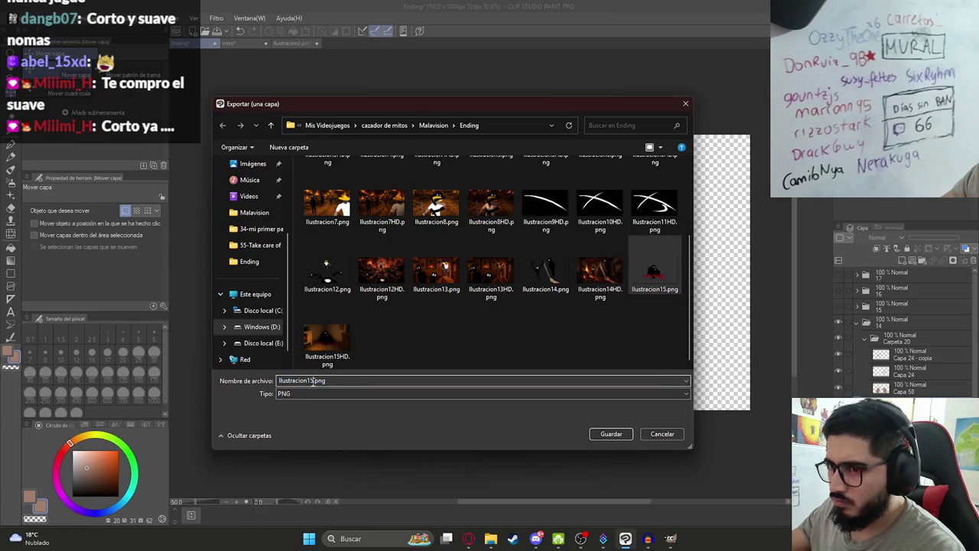
{"action": "type", "text": "6"}
{"action": "key", "text": "Return"}
{"action": "key", "text": "Return"}
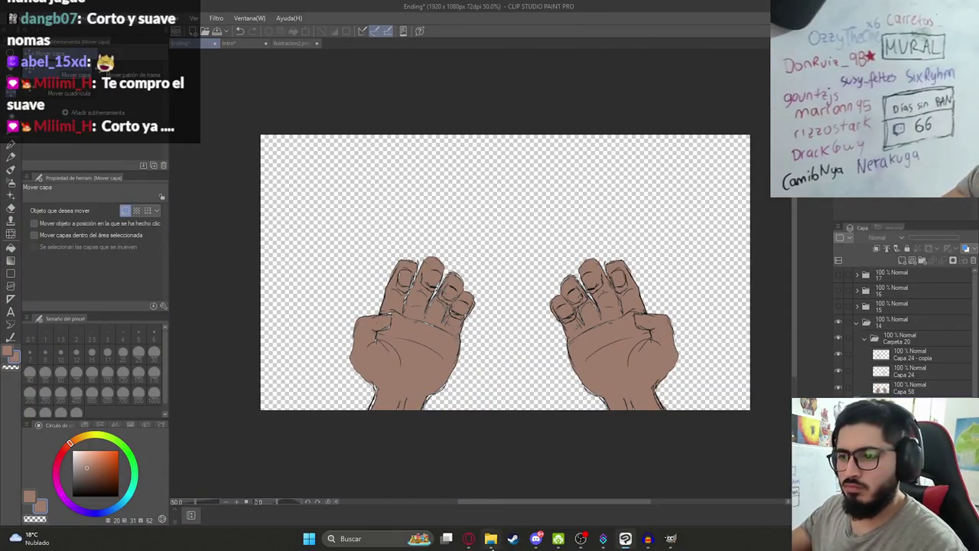
{"action": "left_click", "coordinate": [491, 537]}
{"action": "left_click", "coordinate": [595, 274]}
Send ChatGPT the hands image asking for more detail and fire-like lighting, keeping transparency
{"action": "left_click", "coordinate": [468, 538]}
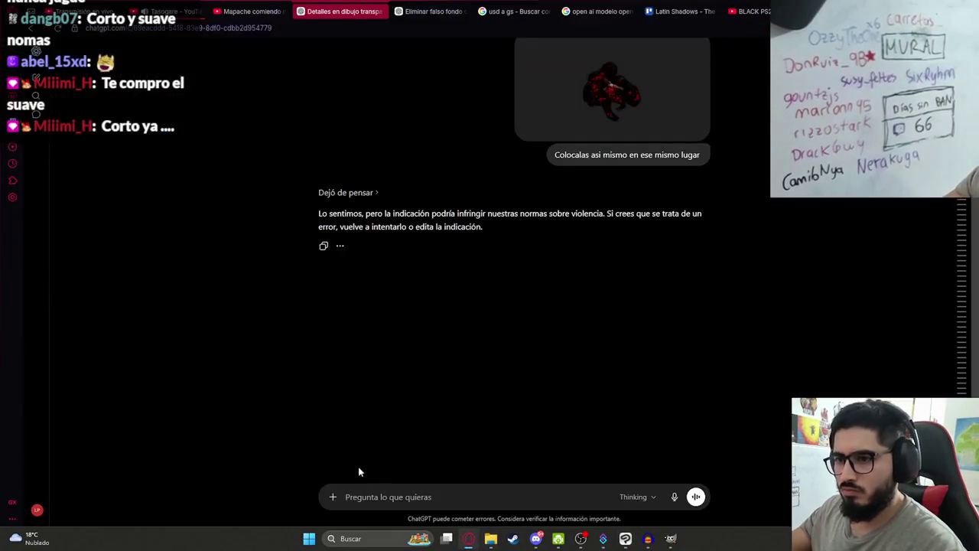
{"action": "key", "text": "ctrl+v"}
{"action": "type", "text": "Agreg"}
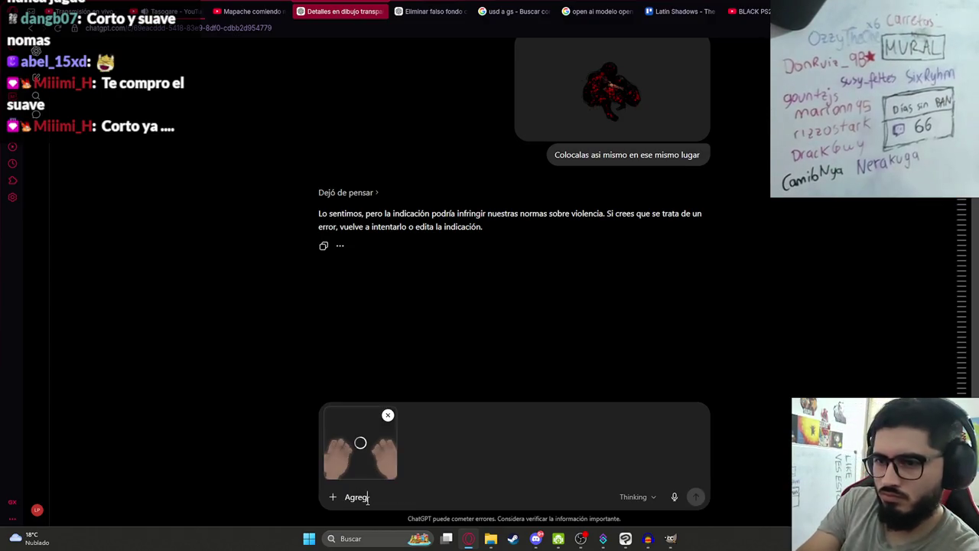
{"action": "type", "text": "ale detalles a estas manos"}
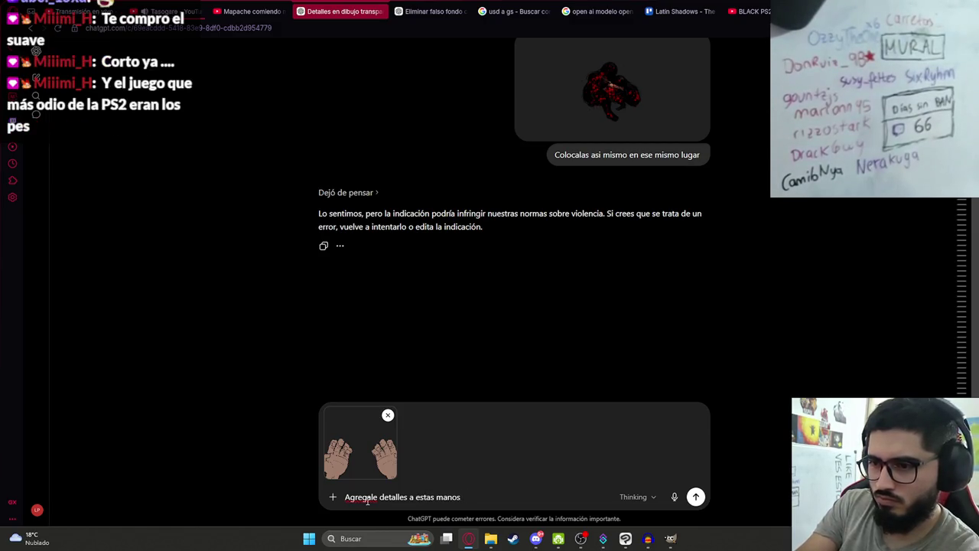
{"action": "type", "text": ", manten tran"}
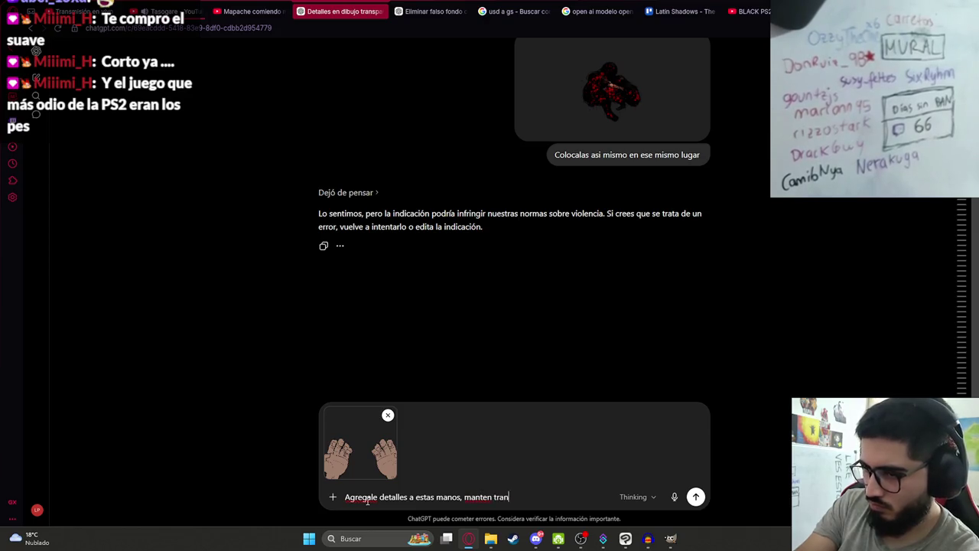
{"action": "type", "text": "sparencia y pon "}
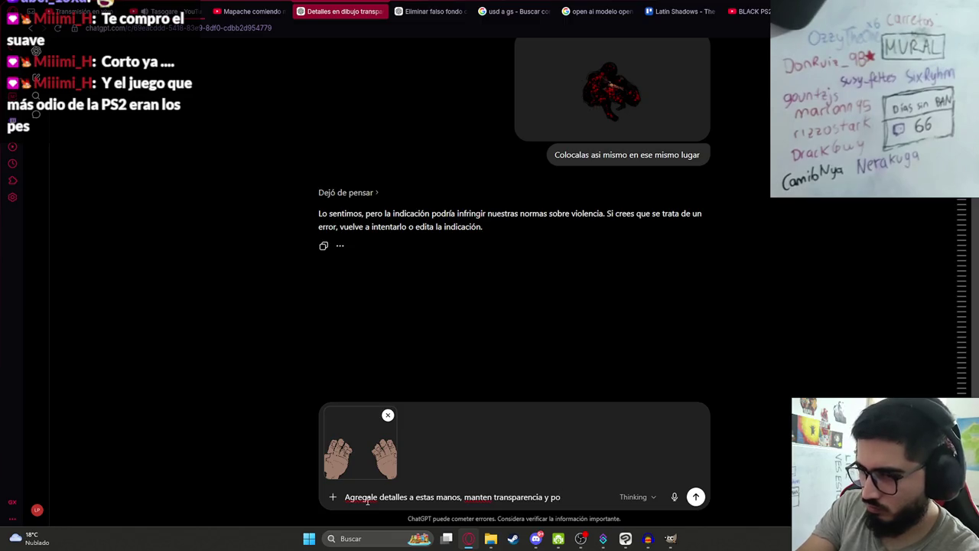
{"action": "type", "text": "sangre en ellas"}
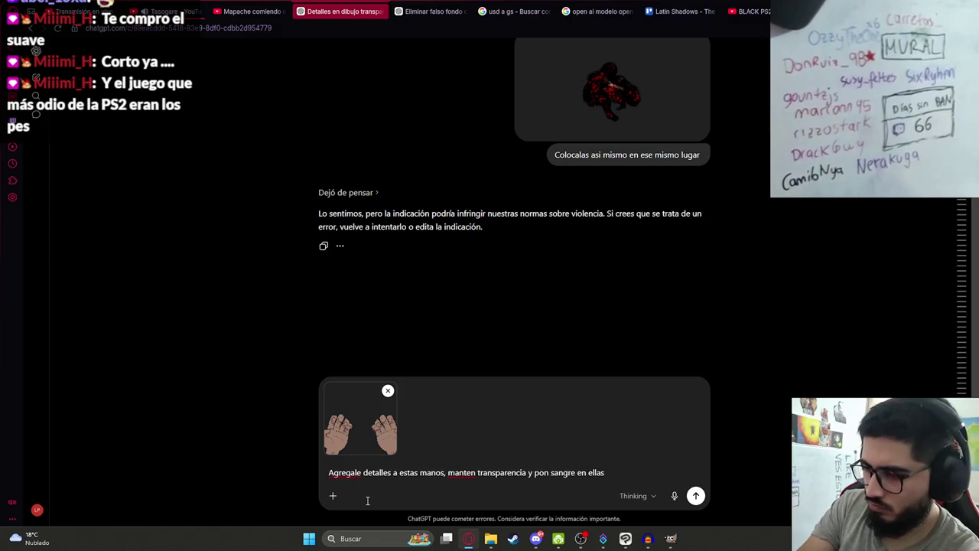
{"action": "key", "text": "ctrl+BackSpace"}
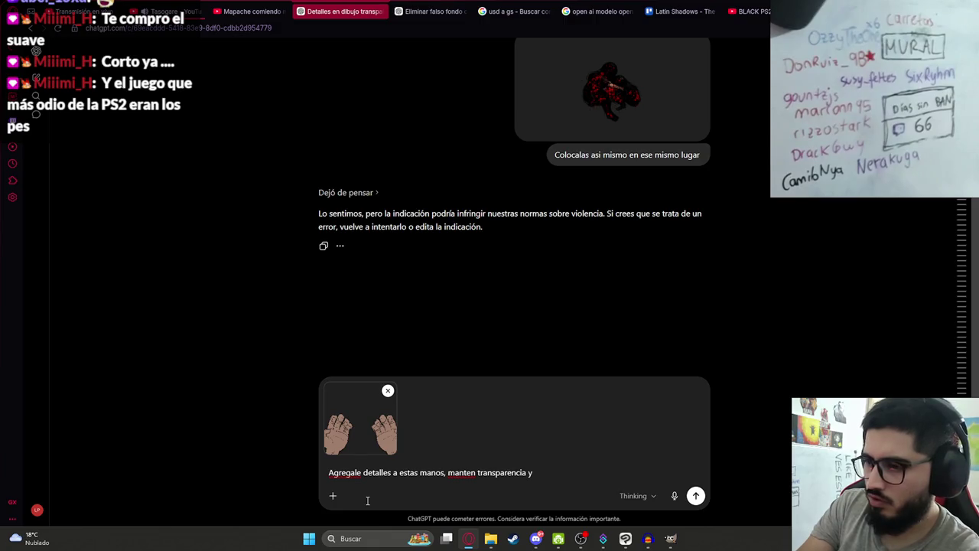
{"action": "type", "text": "manten como una iluminacion de incendio"}
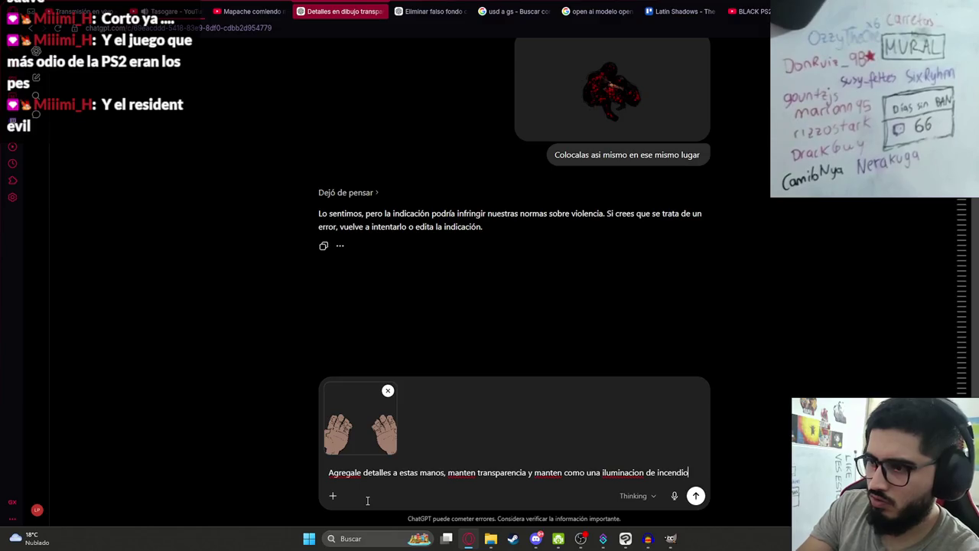
{"action": "type", "text": "n ellas p"}
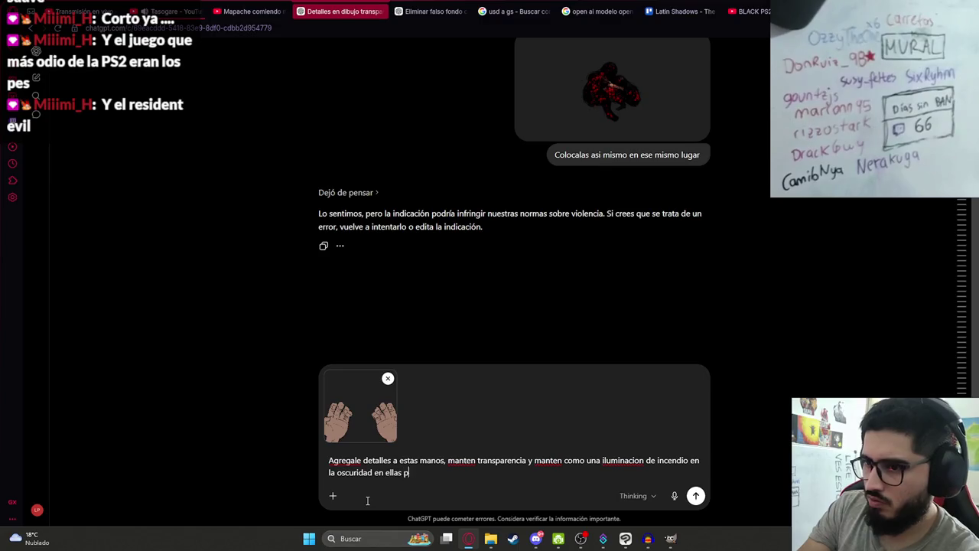
{"action": "type", "text": "ero manteniendo transparencia"}
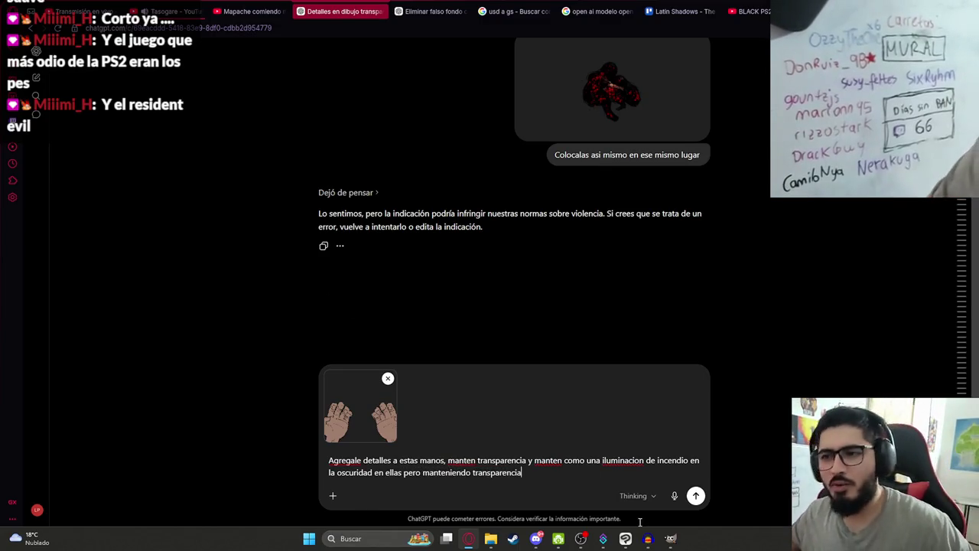
{"action": "key", "text": "Return"}
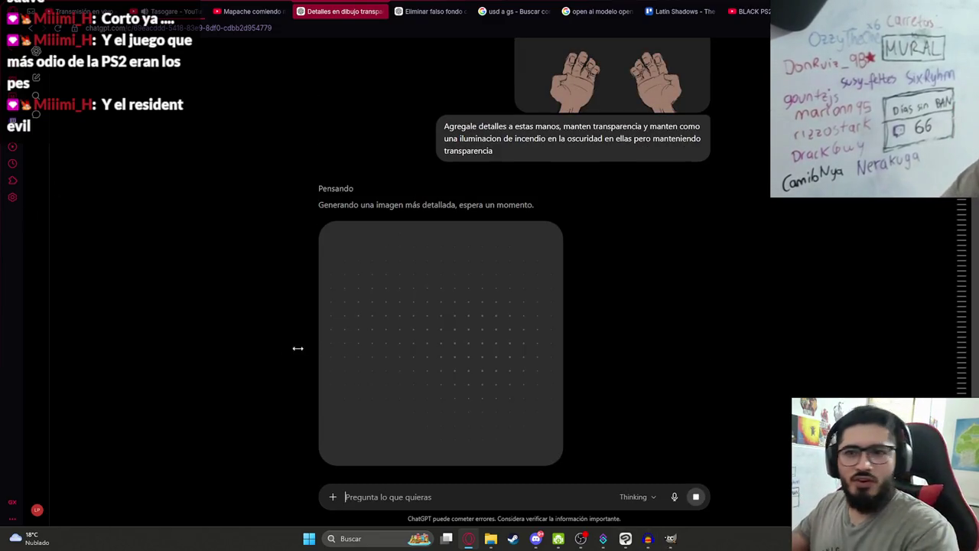
{"action": "left_click", "coordinate": [514, 11]}
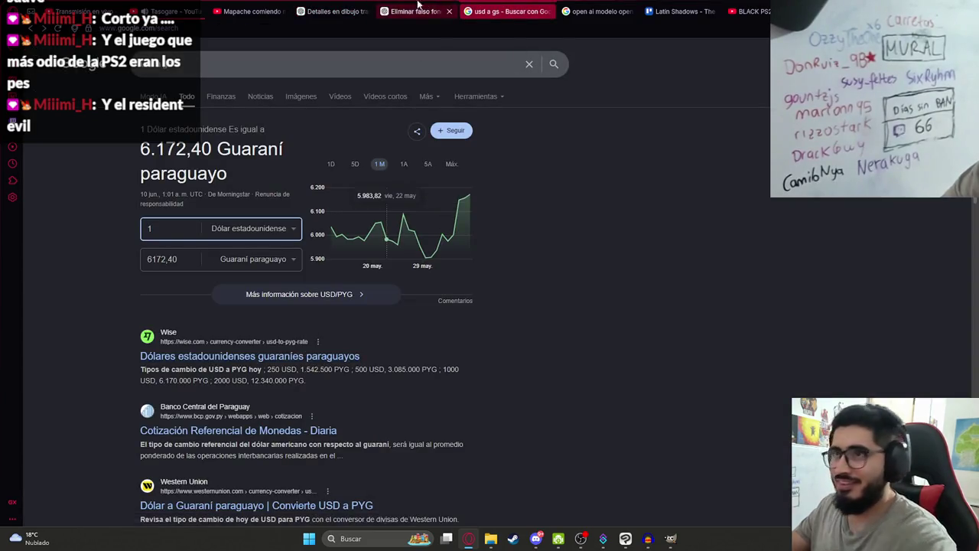
Wait for the detailed firelit hands to generate, then view the result full size
{"action": "left_click", "coordinate": [340, 10]}
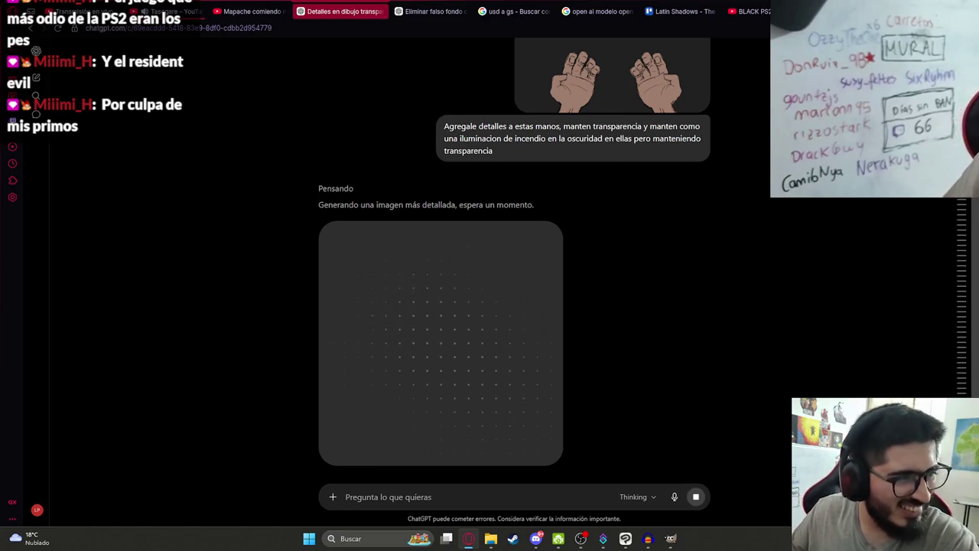
{"action": "scroll", "coordinate": [584, 299], "scroll_direction": "down", "scroll_amount": 3}
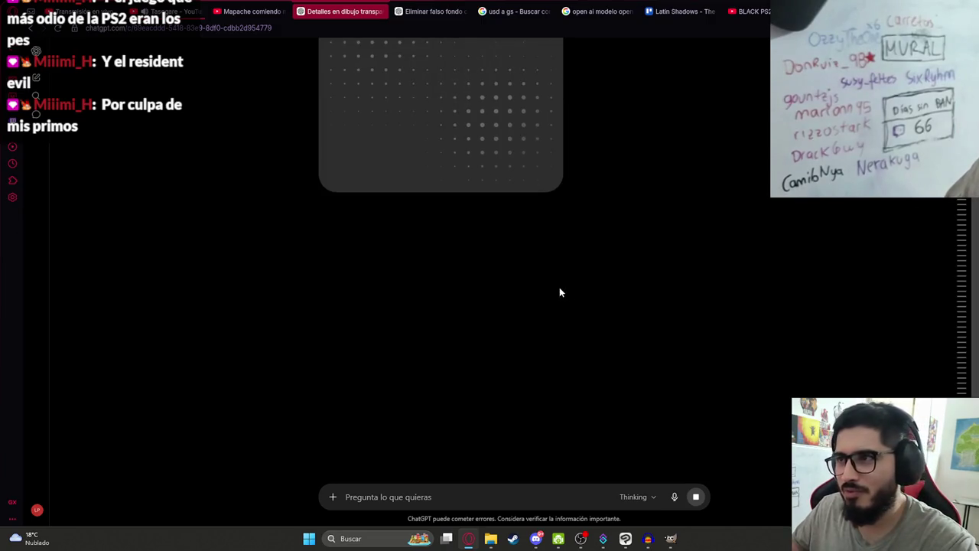
{"action": "scroll", "coordinate": [563, 289], "scroll_direction": "up", "scroll_amount": 1}
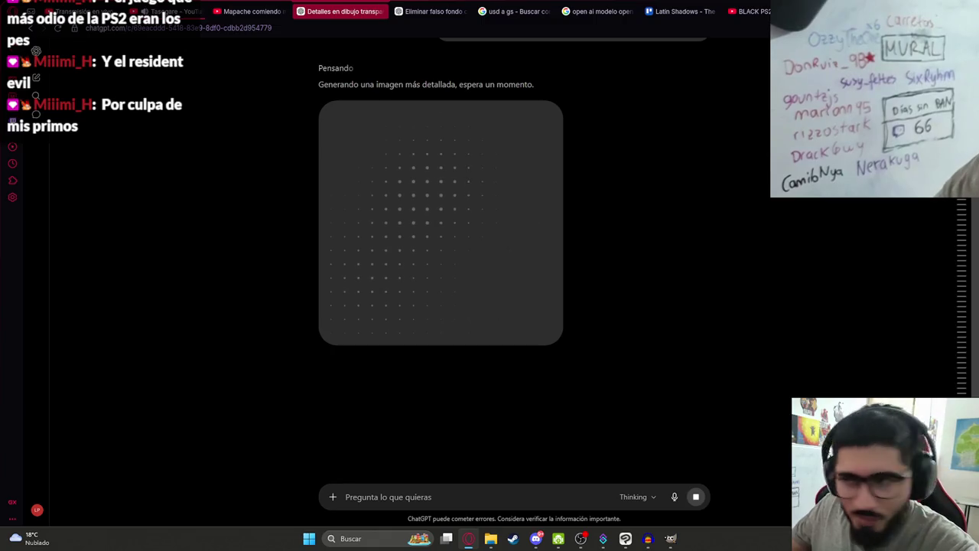
{"action": "scroll", "coordinate": [459, 214], "scroll_direction": "down", "scroll_amount": 2}
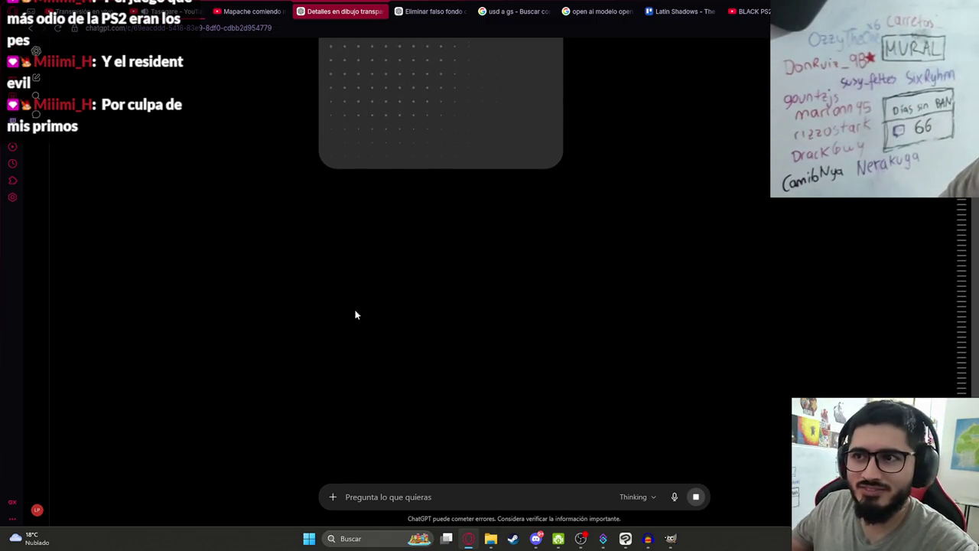
{"action": "scroll", "coordinate": [345, 312], "scroll_direction": "up", "scroll_amount": 2}
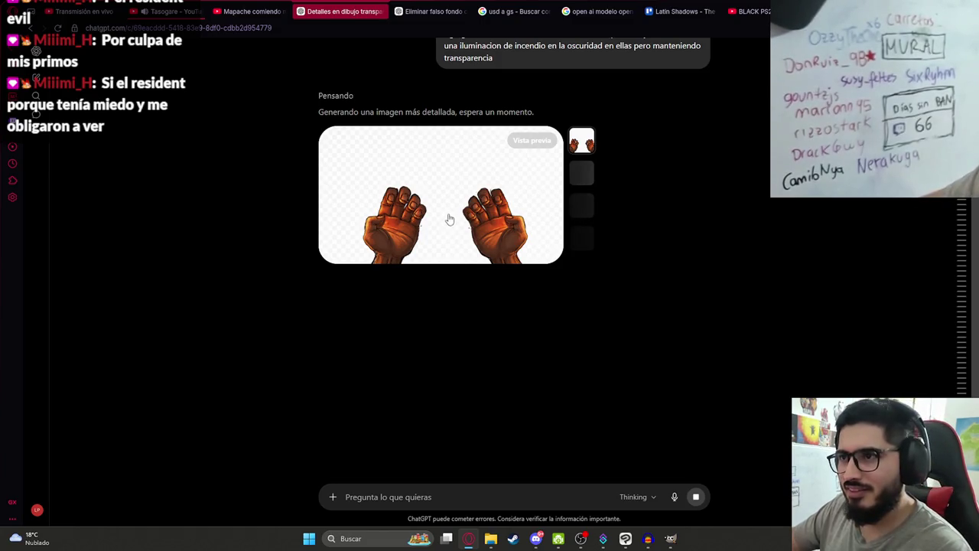
{"action": "left_click", "coordinate": [451, 218]}
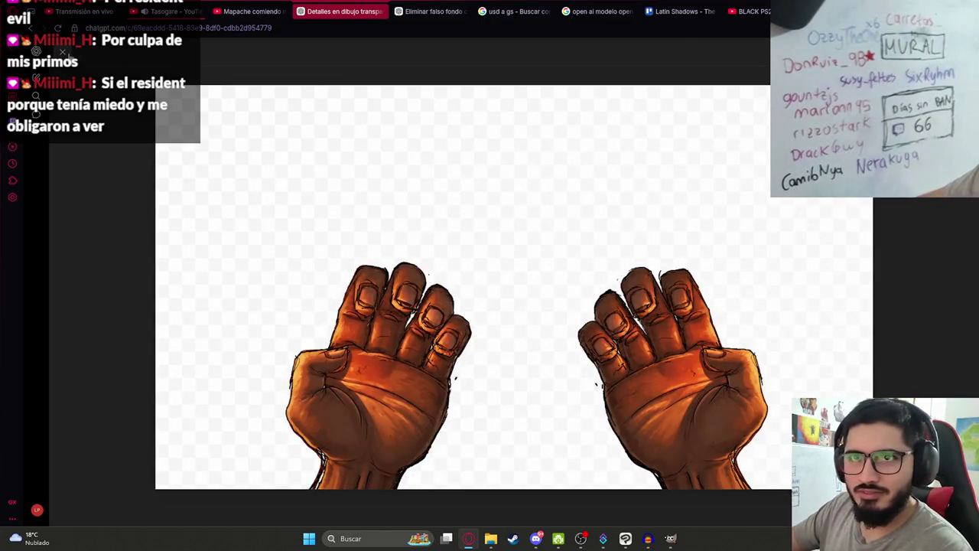
Compare the generated hands with the Clip Studio Paint canvas
{"action": "key", "text": "Escape"}
{"action": "scroll", "coordinate": [616, 266], "scroll_direction": "down", "scroll_amount": 1}
{"action": "scroll", "coordinate": [536, 297], "scroll_direction": "up", "scroll_amount": 1}
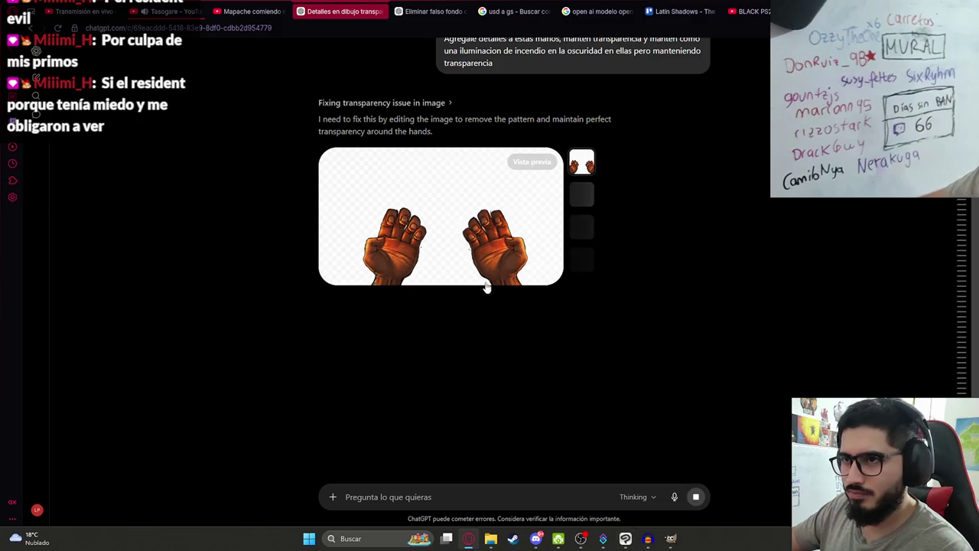
{"action": "left_click", "coordinate": [624, 540]}
{"action": "left_click", "coordinate": [625, 540]}
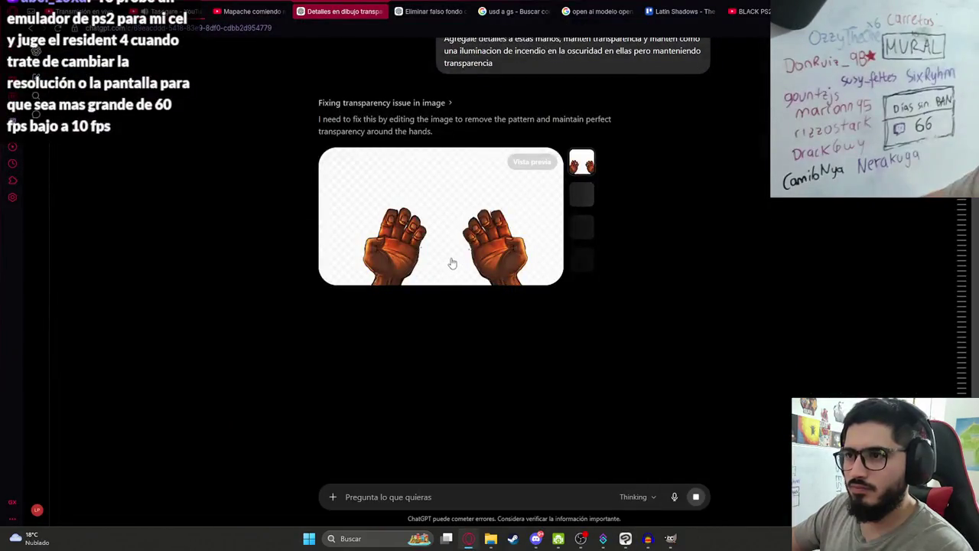
{"action": "left_click", "coordinate": [625, 541]}
{"action": "left_click", "coordinate": [624, 541]}
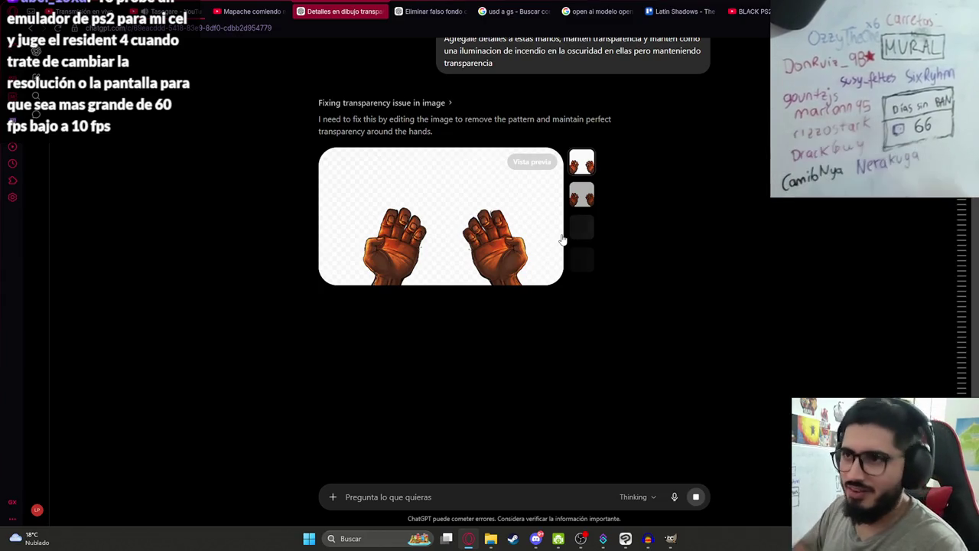
Copy the generated hands image and collapse Carpeta 20 back in Clip Studio Paint
{"action": "left_click", "coordinate": [465, 277]}
{"action": "right_click", "coordinate": [445, 132]}
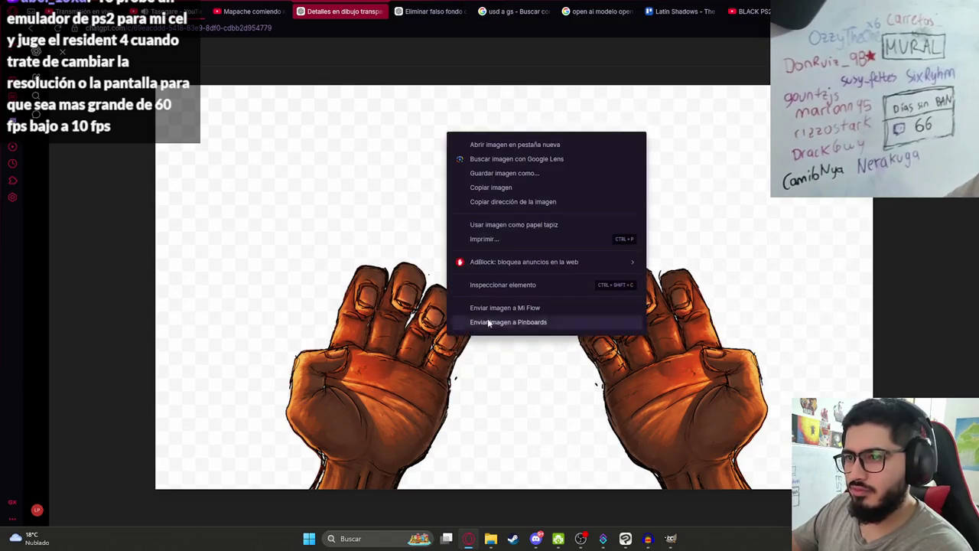
{"action": "left_click", "coordinate": [482, 188]}
{"action": "left_click", "coordinate": [62, 52]}
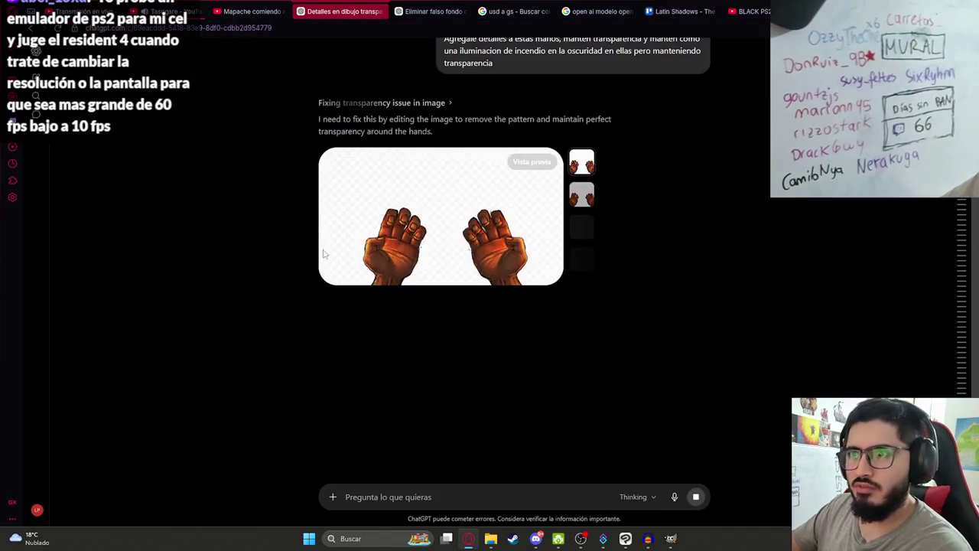
{"action": "key", "text": "alt+Tab"}
{"action": "left_click", "coordinate": [864, 337]}
Hide the hands, show the Carpeta 21 room scene, and export the layer as Ilustracion16HD.png
{"action": "left_click", "coordinate": [837, 338]}
{"action": "left_click", "coordinate": [838, 353]}
{"action": "left_click", "coordinate": [11, 17]}
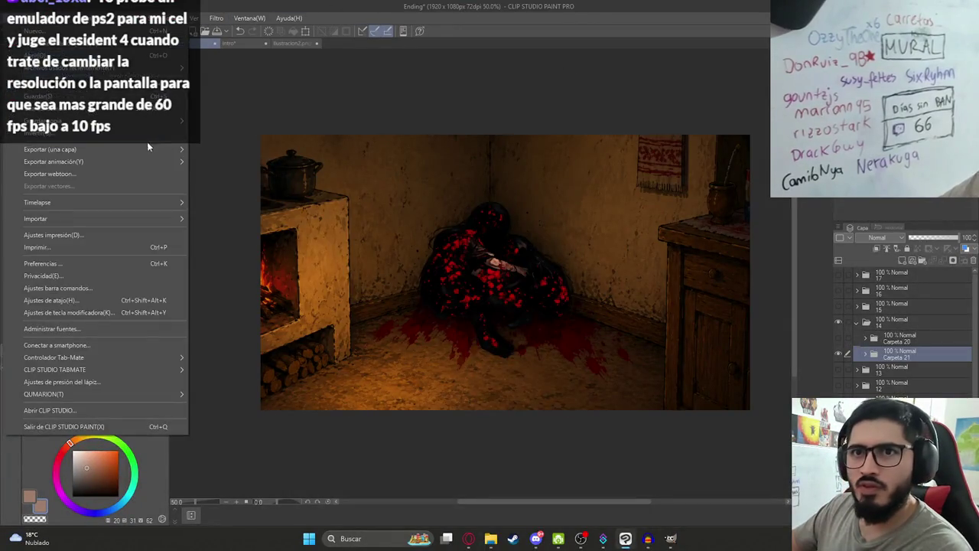
{"action": "left_click", "coordinate": [274, 171]}
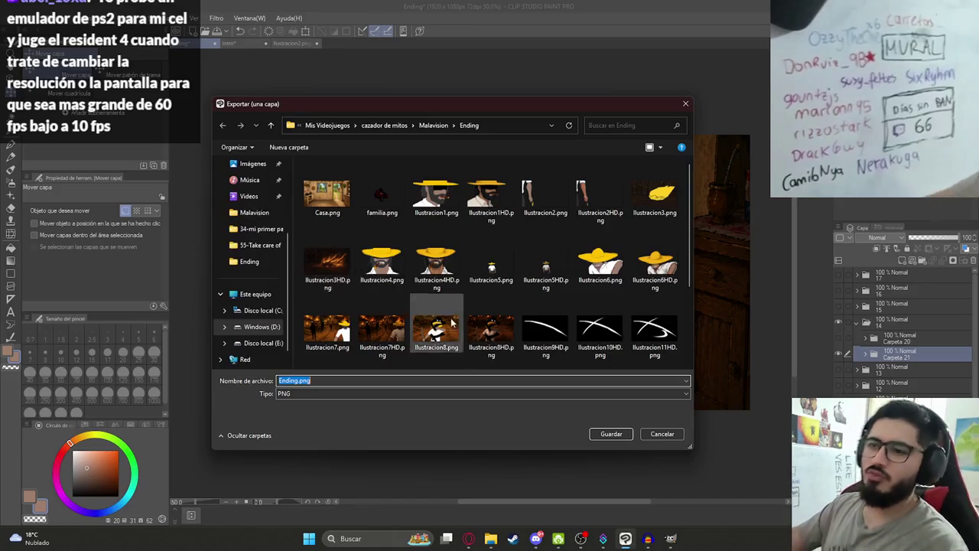
{"action": "scroll", "coordinate": [434, 300], "scroll_direction": "down", "scroll_amount": 3}
{"action": "left_click", "coordinate": [346, 334]}
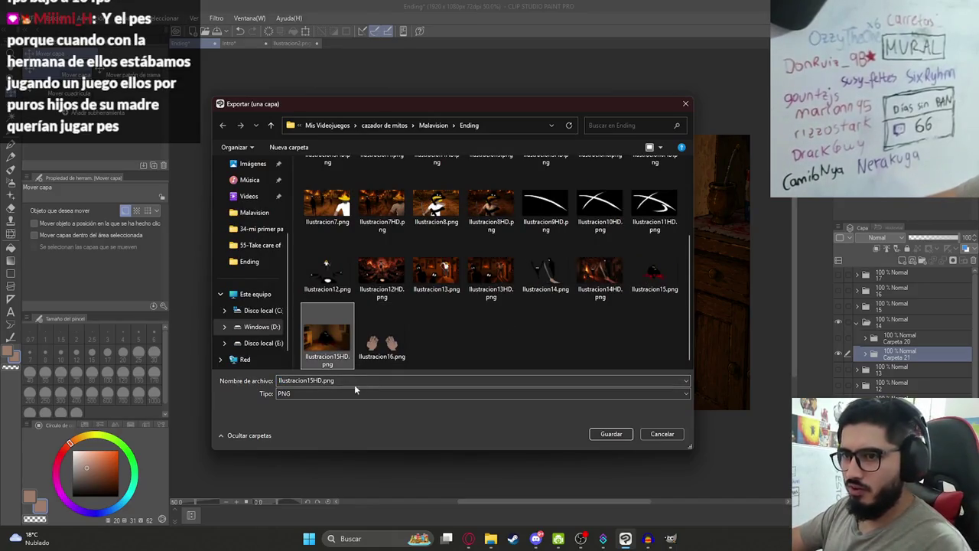
{"action": "left_click", "coordinate": [309, 381]}
{"action": "left_click", "coordinate": [309, 380]}
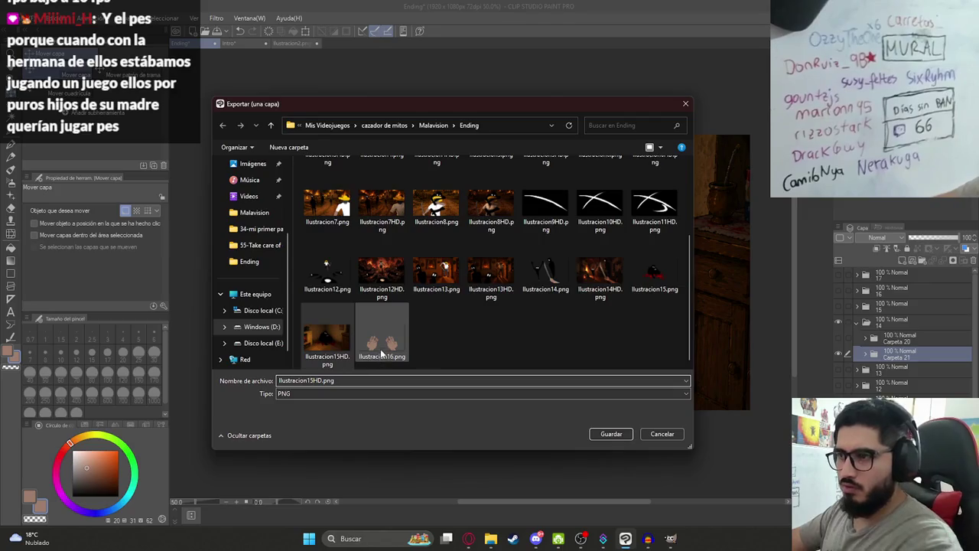
{"action": "key", "text": "BackSpace"}
{"action": "type", "text": "6"}
{"action": "key", "text": "Return"}
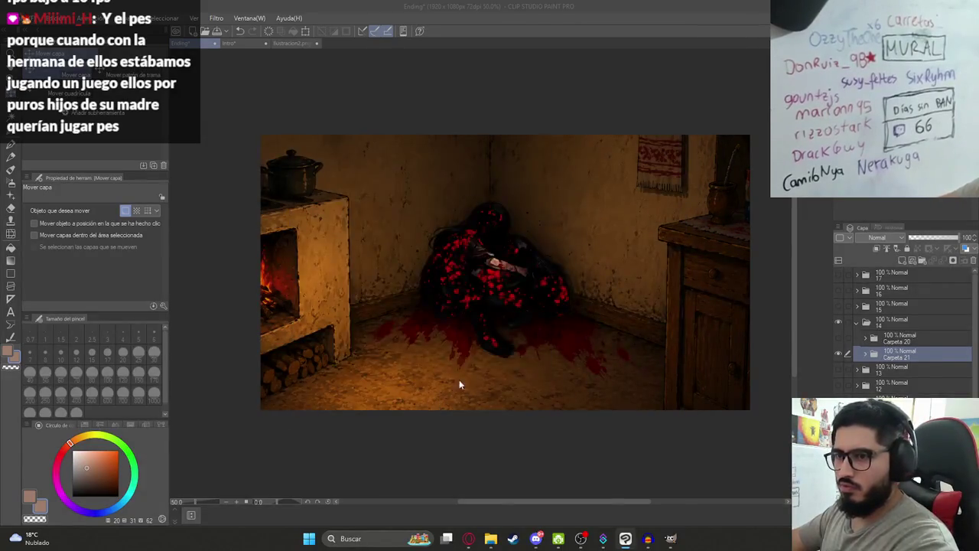
Group the Capa 24 hand layers into a new Carpeta 22 folder and hide it
{"action": "left_click", "coordinate": [839, 337]}
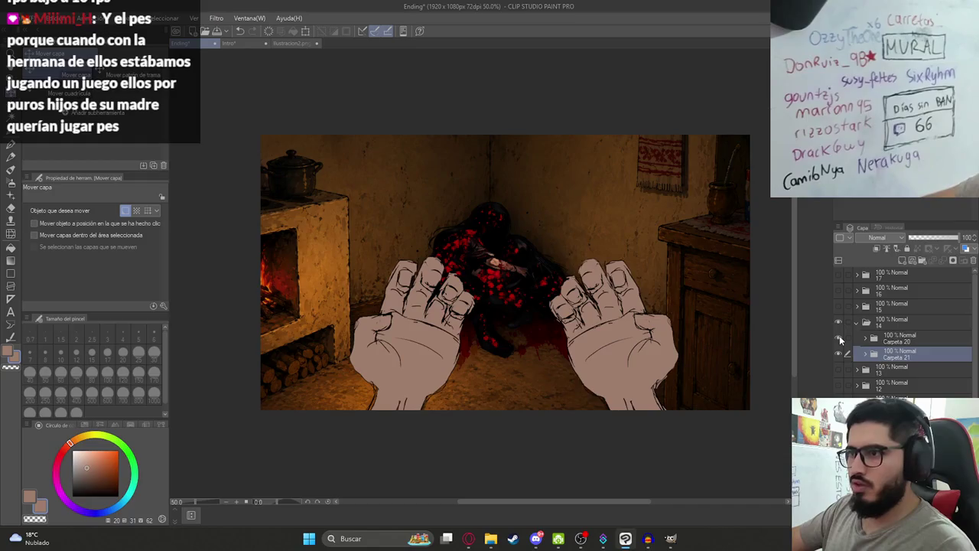
{"action": "left_click", "coordinate": [865, 337]}
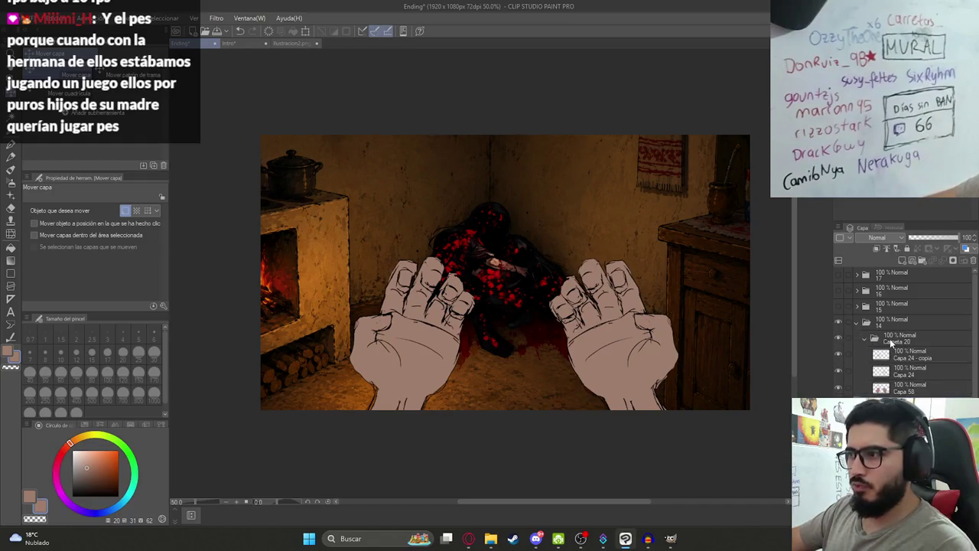
{"action": "left_click", "coordinate": [906, 354]}
{"action": "key", "text": "ctrl+g"}
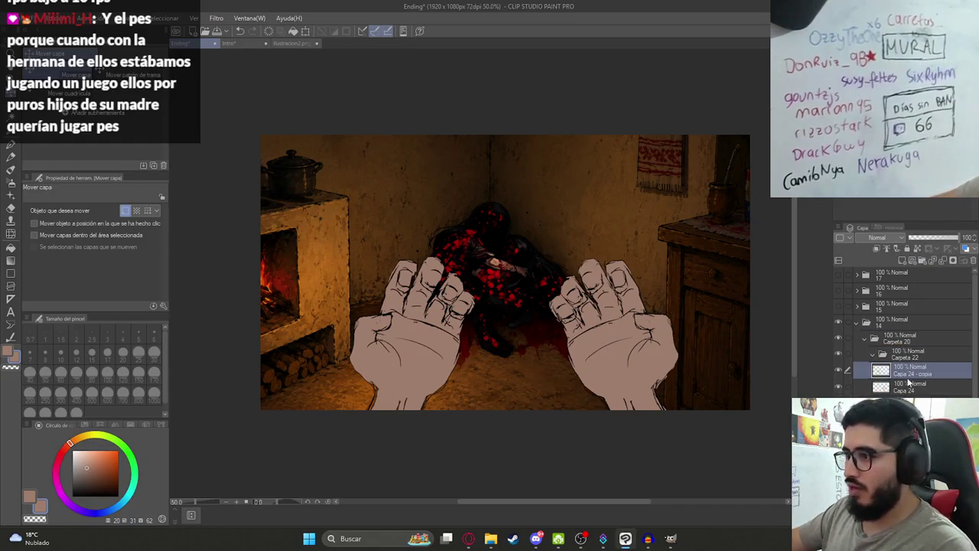
{"action": "left_click_drag", "start_coordinate": [908, 386], "coordinate": [888, 354]}
{"action": "left_click", "coordinate": [876, 360]}
{"action": "left_click", "coordinate": [874, 355]}
{"action": "left_click", "coordinate": [837, 354]}
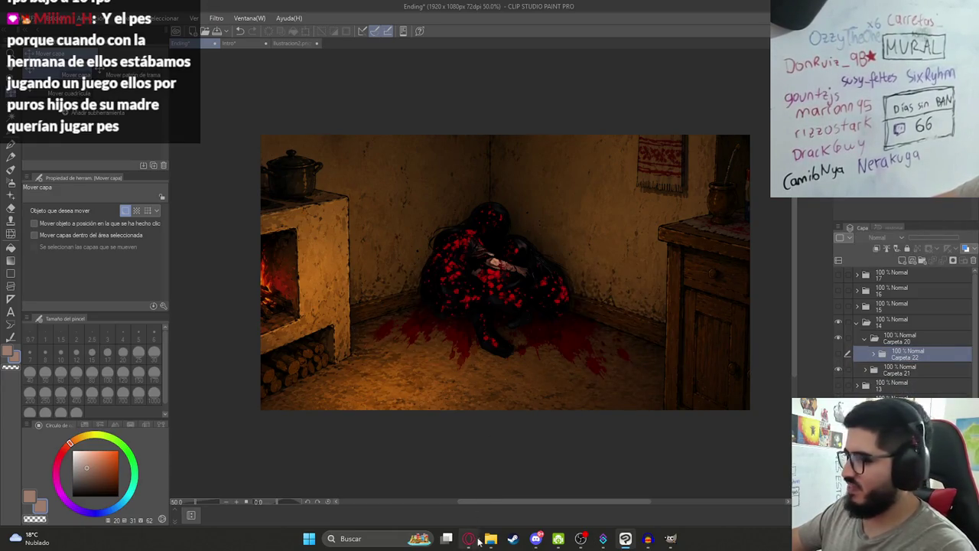
Copy the generated hands image from ChatGPT again for the drawing
{"action": "left_click", "coordinate": [478, 540]}
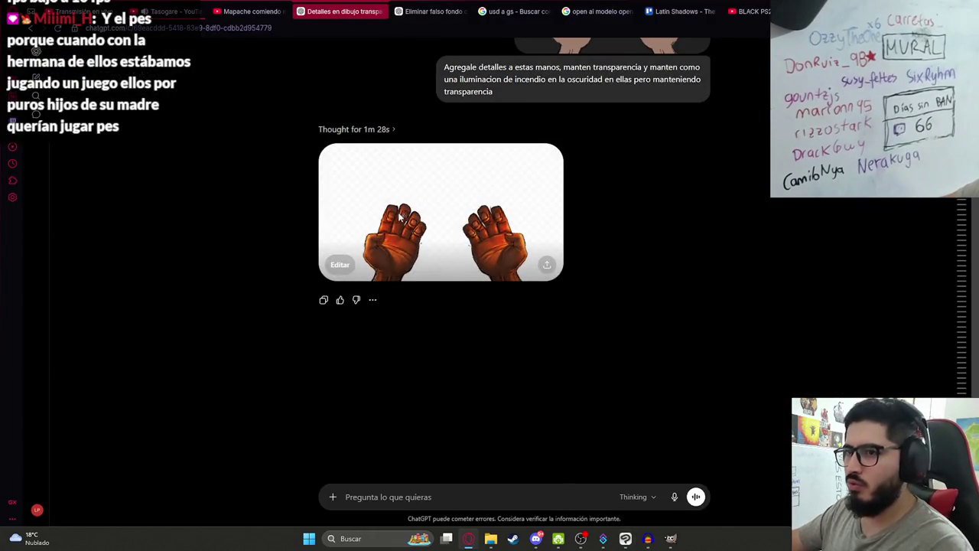
{"action": "left_click", "coordinate": [399, 215]}
{"action": "right_click", "coordinate": [396, 219]}
{"action": "left_click", "coordinate": [444, 268]}
{"action": "key", "text": "alt+Tab"}
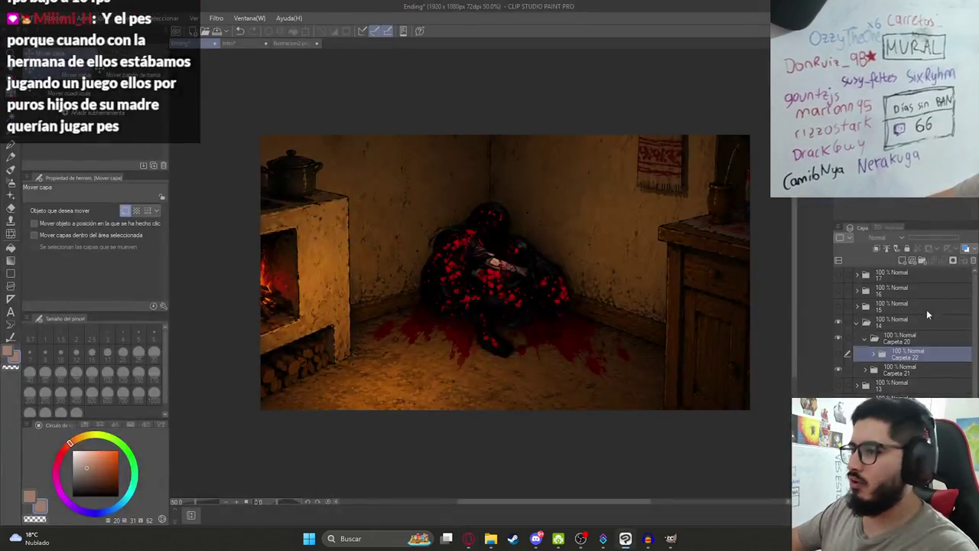
Paste the detailed hands as a new layer and delete their white background
{"action": "key", "text": "ctrl+v"}
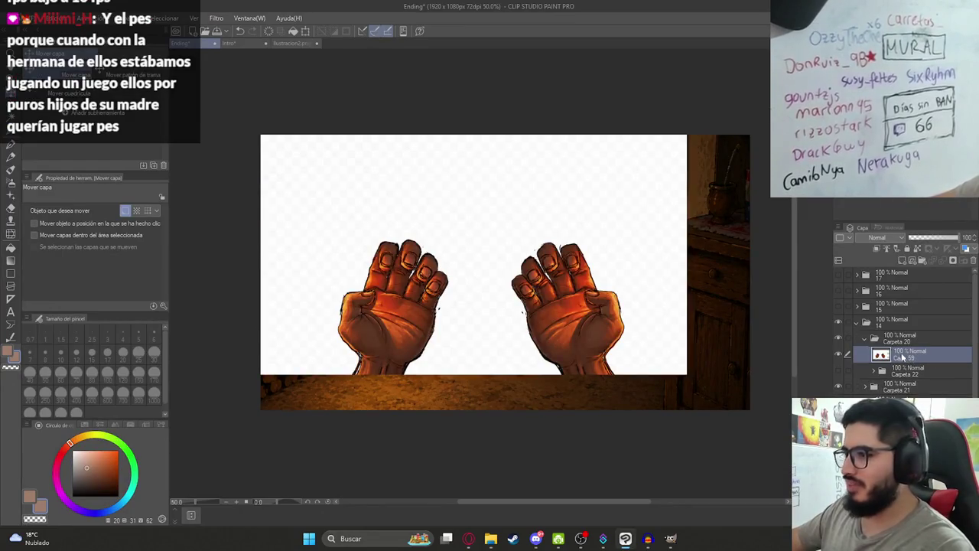
{"action": "key", "text": "ctrl+z"}
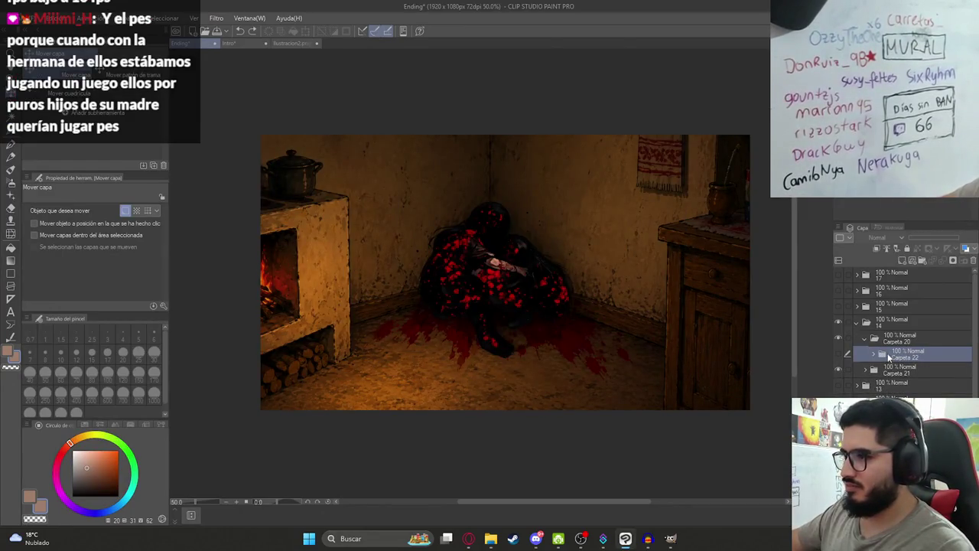
{"action": "key", "text": "ctrl+v"}
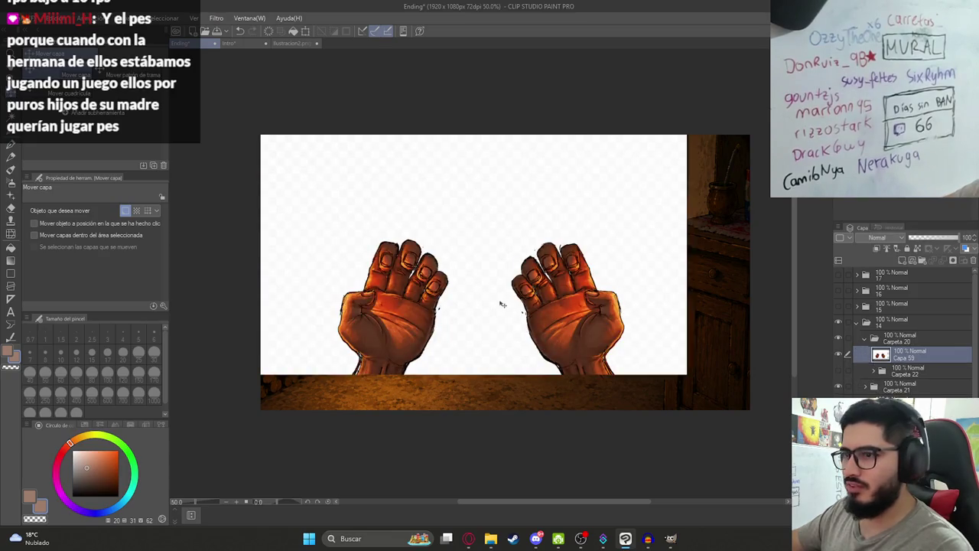
{"action": "key", "text": "w"}
{"action": "left_click", "coordinate": [510, 309]}
{"action": "key", "text": "Delete"}
{"action": "key", "text": "ctrl+d"}
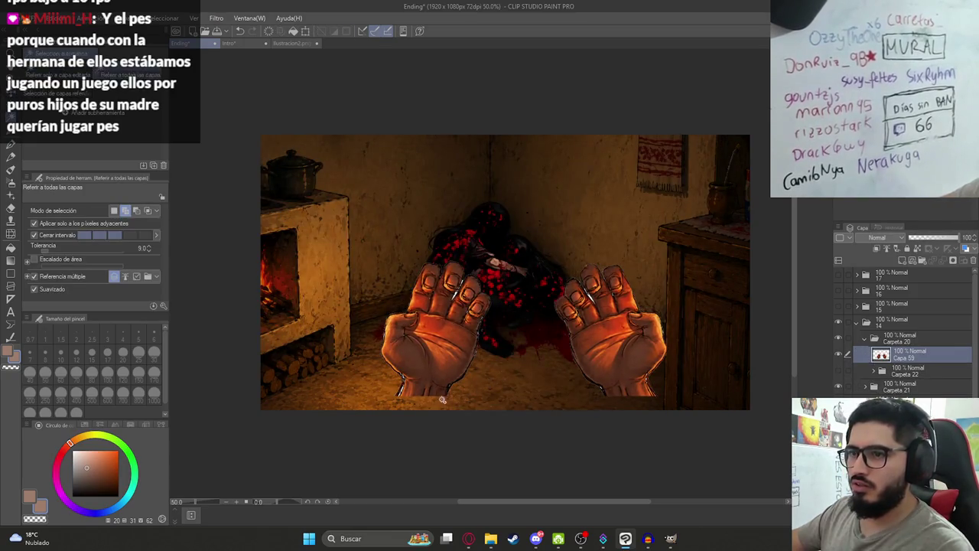
Zoom in around the pasted hands and erase stray leftover pixels
{"action": "scroll", "coordinate": [425, 385], "scroll_direction": "up", "scroll_amount": 9}
{"action": "scroll", "coordinate": [459, 367], "scroll_direction": "down", "scroll_amount": 3}
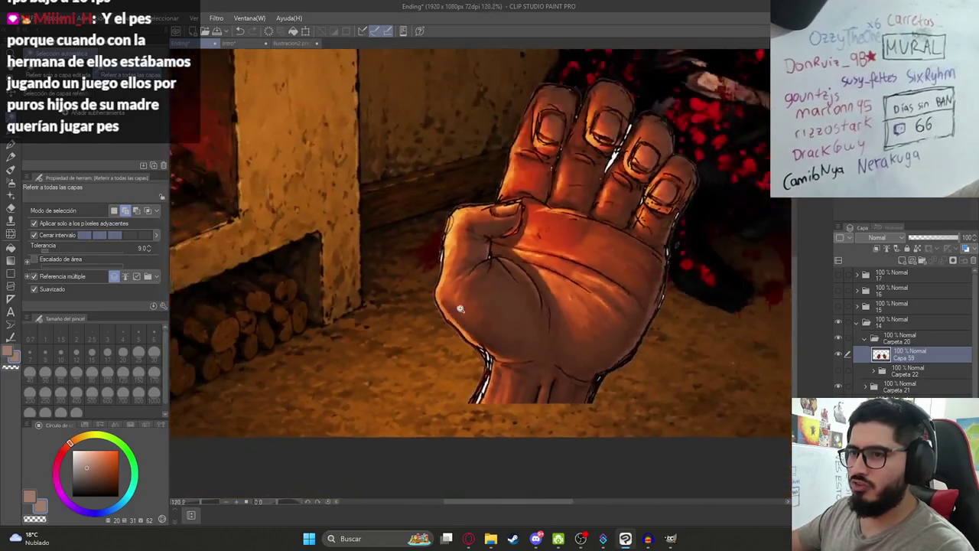
{"action": "scroll", "coordinate": [459, 360], "scroll_direction": "down", "scroll_amount": 2}
{"action": "scroll", "coordinate": [455, 358], "scroll_direction": "down", "scroll_amount": 2}
{"action": "scroll", "coordinate": [382, 305], "scroll_direction": "up", "scroll_amount": 8}
{"action": "scroll", "coordinate": [382, 306], "scroll_direction": "up", "scroll_amount": 2}
{"action": "key", "text": "m"}
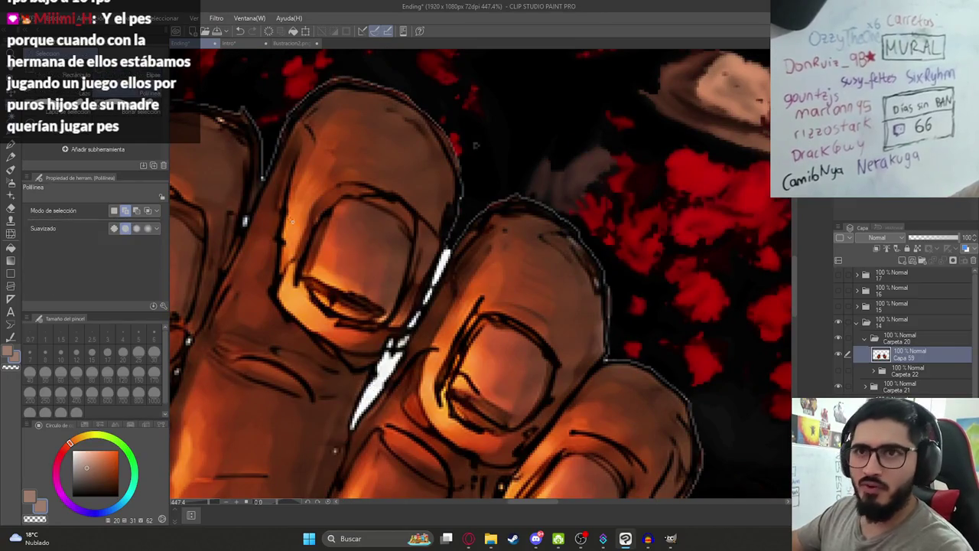
{"action": "key", "text": "g"}
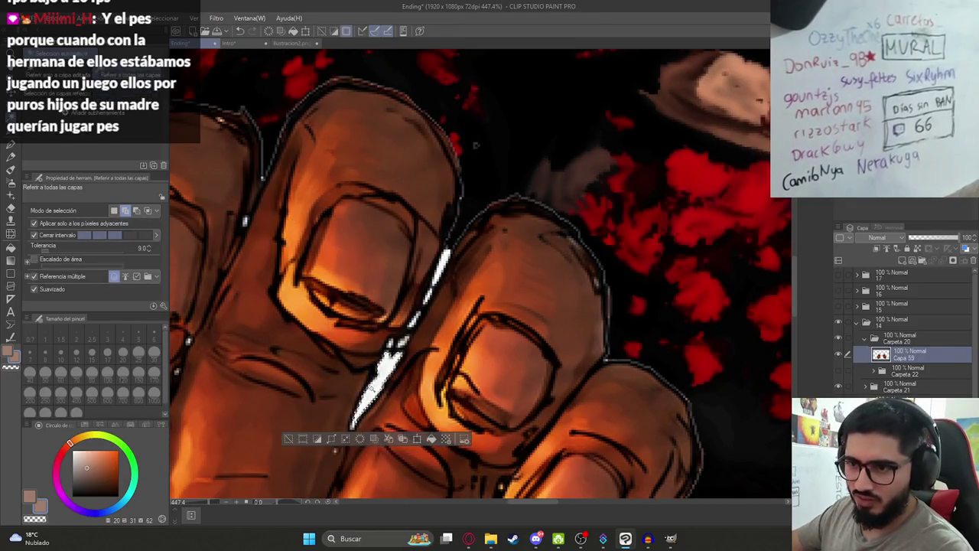
{"action": "scroll", "coordinate": [352, 433], "scroll_direction": "up", "scroll_amount": 3}
{"action": "scroll", "coordinate": [352, 433], "scroll_direction": "up", "scroll_amount": 2}
{"action": "key", "text": "e"}
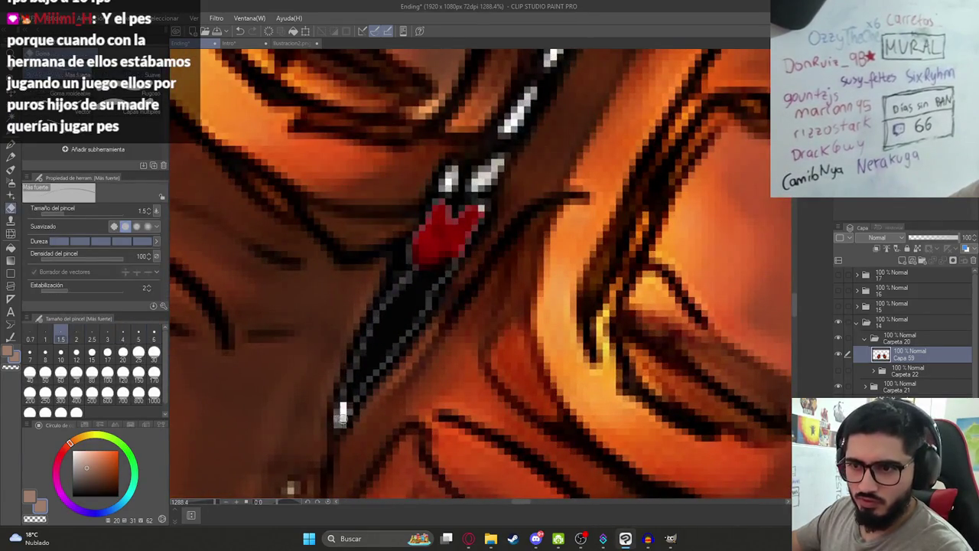
{"action": "scroll", "coordinate": [357, 400], "scroll_direction": "down", "scroll_amount": 3}
{"action": "scroll", "coordinate": [356, 175], "scroll_direction": "down", "scroll_amount": 2}
{"action": "scroll", "coordinate": [468, 234], "scroll_direction": "down", "scroll_amount": 2}
{"action": "scroll", "coordinate": [481, 296], "scroll_direction": "down", "scroll_amount": 2}
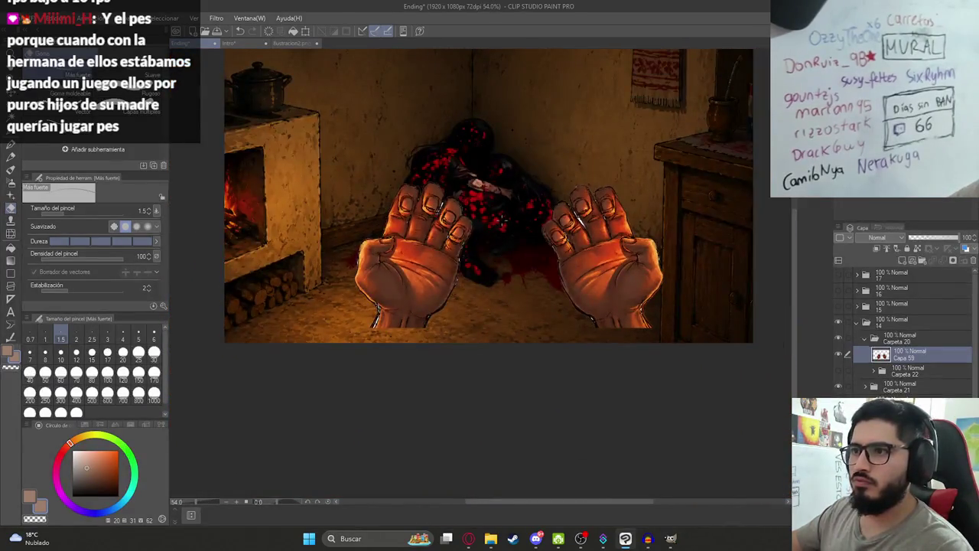
{"action": "key", "text": "alt+Tab"}
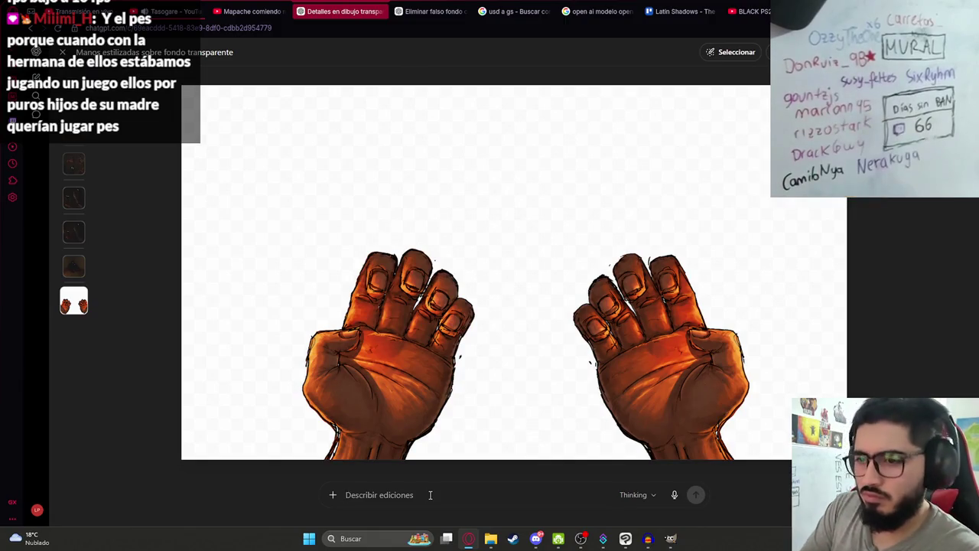
Send ChatGPT the edit prompt 'pon sangre en las manos' for the hands image
{"action": "type", "text": "pon sangre en las manos"}
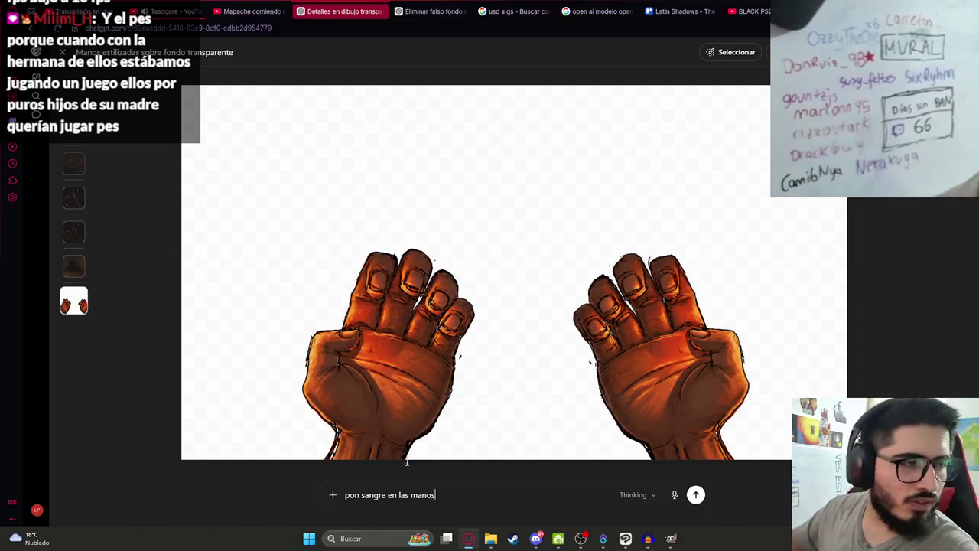
{"action": "key", "text": "Return"}
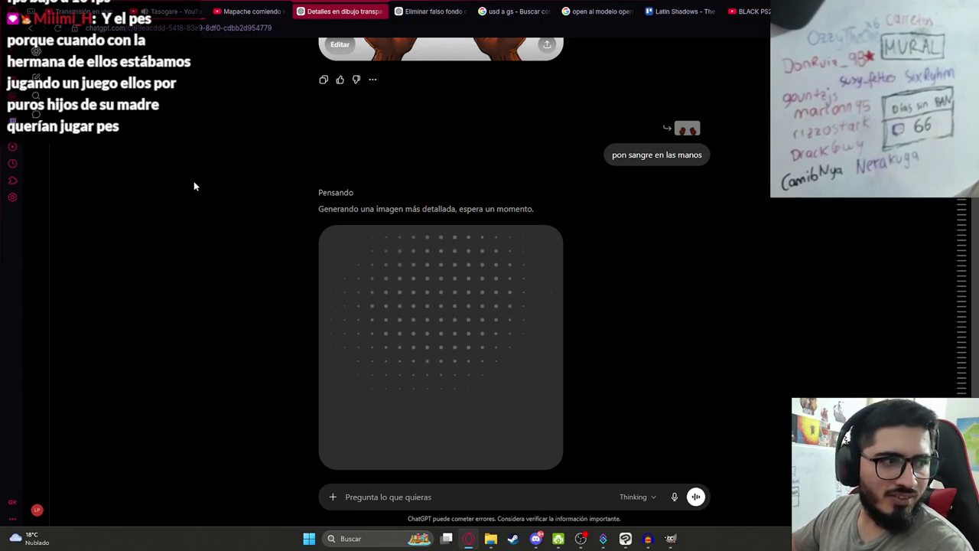
{"action": "left_click", "coordinate": [618, 541]}
{"action": "scroll", "coordinate": [430, 158], "scroll_direction": "up", "scroll_amount": 2}
Enlarge the eraser, cover the white highlight along the finger line, and save the illustration
{"action": "scroll", "coordinate": [431, 159], "scroll_direction": "up", "scroll_amount": 2}
{"action": "scroll", "coordinate": [431, 158], "scroll_direction": "up", "scroll_amount": 2}
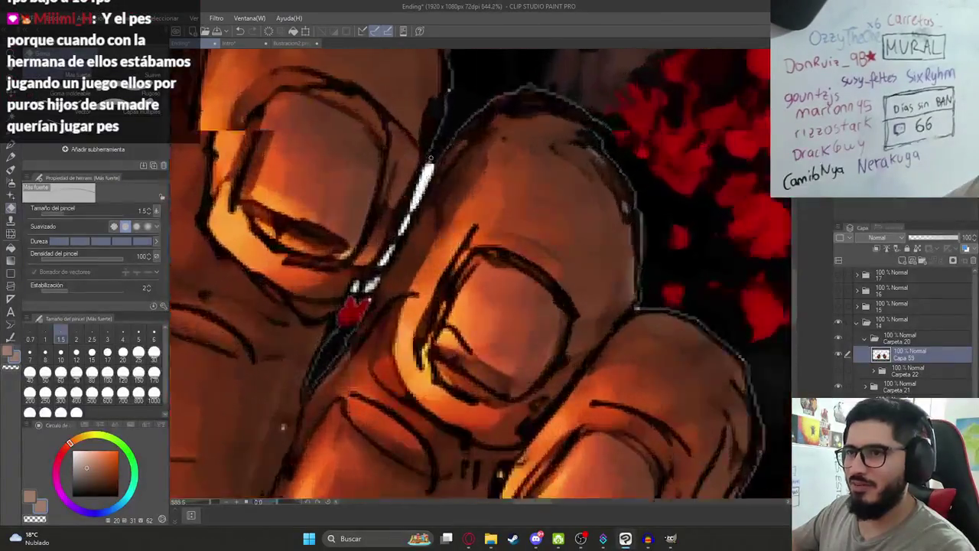
{"action": "scroll", "coordinate": [431, 159], "scroll_direction": "up", "scroll_amount": 2}
{"action": "scroll", "coordinate": [431, 158], "scroll_direction": "up", "scroll_amount": 2}
{"action": "key", "text": "bracketright"}
{"action": "key", "text": "bracketright"}
{"action": "mouse_move", "coordinate": [455, 158]}
{"action": "left_mouse_down"}
{"action": "mouse_move", "coordinate": [433, 153]}
{"action": "mouse_move", "coordinate": [419, 171]}
{"action": "mouse_move", "coordinate": [418, 207]}
{"action": "mouse_move", "coordinate": [393, 218]}
{"action": "mouse_move", "coordinate": [409, 203]}
{"action": "mouse_move", "coordinate": [372, 299]}
{"action": "mouse_move", "coordinate": [349, 339]}
{"action": "mouse_move", "coordinate": [336, 342]}
{"action": "mouse_move", "coordinate": [415, 164]}
{"action": "mouse_move", "coordinate": [380, 243]}
{"action": "mouse_move", "coordinate": [323, 275]}
{"action": "mouse_move", "coordinate": [332, 267]}
{"action": "left_mouse_up"}
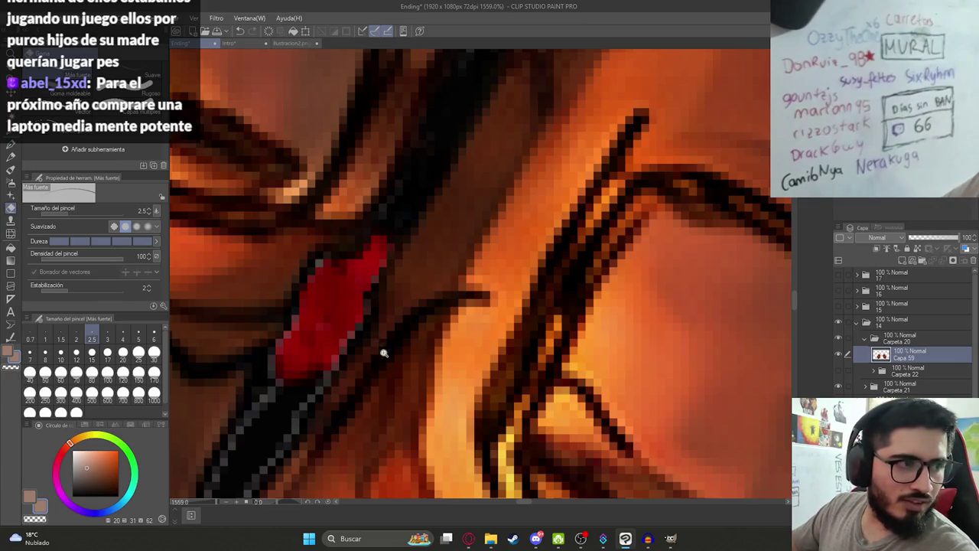
{"action": "scroll", "coordinate": [380, 349], "scroll_direction": "down", "scroll_amount": 5}
{"action": "scroll", "coordinate": [349, 284], "scroll_direction": "down", "scroll_amount": 3}
{"action": "scroll", "coordinate": [323, 258], "scroll_direction": "down", "scroll_amount": 2}
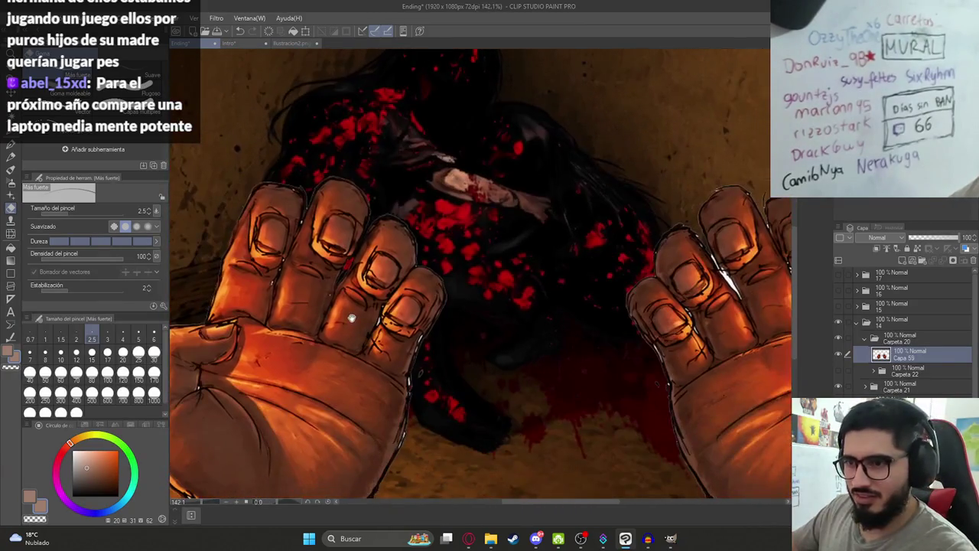
{"action": "key", "text": "ctrl+s"}
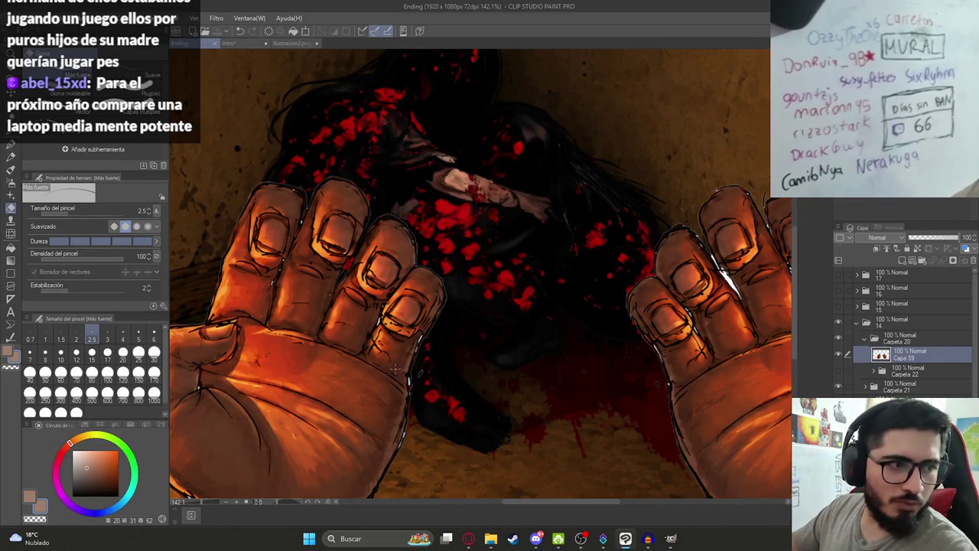
{"action": "scroll", "coordinate": [396, 370], "scroll_direction": "down", "scroll_amount": 1}
{"action": "scroll", "coordinate": [452, 375], "scroll_direction": "down", "scroll_amount": 1}
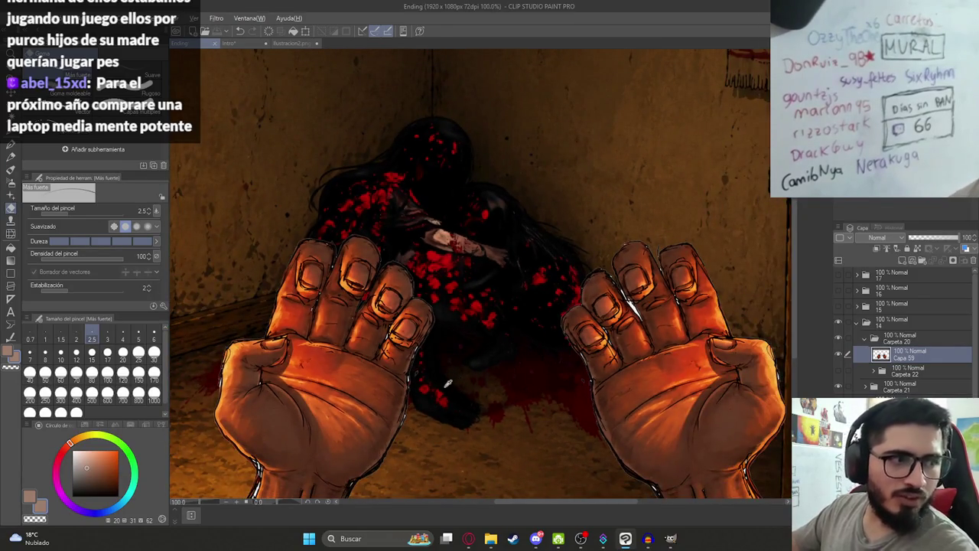
Darken the remaining white highlight between the fingers
{"action": "key", "text": "alt+Tab"}
{"action": "key", "text": "alt+Tab"}
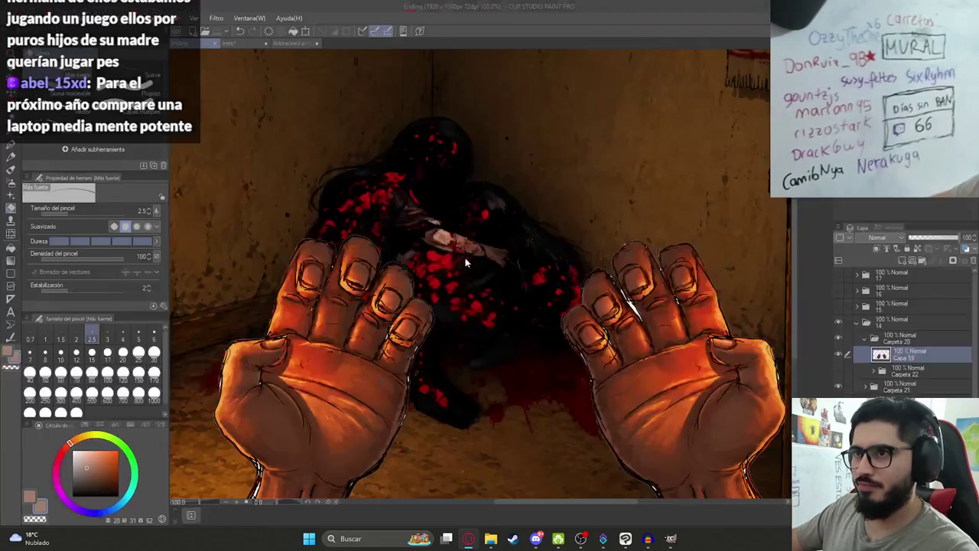
{"action": "scroll", "coordinate": [425, 339], "scroll_direction": "up", "scroll_amount": 3}
{"action": "scroll", "coordinate": [425, 339], "scroll_direction": "up", "scroll_amount": 3}
{"action": "scroll", "coordinate": [425, 340], "scroll_direction": "up", "scroll_amount": 3}
{"action": "scroll", "coordinate": [425, 339], "scroll_direction": "up", "scroll_amount": 2}
{"action": "mouse_move", "coordinate": [382, 359]}
{"action": "left_mouse_down"}
{"action": "mouse_move", "coordinate": [378, 398]}
{"action": "mouse_move", "coordinate": [398, 342]}
{"action": "mouse_move", "coordinate": [354, 394]}
{"action": "left_mouse_up"}
{"action": "scroll", "coordinate": [418, 356], "scroll_direction": "down", "scroll_amount": 5}
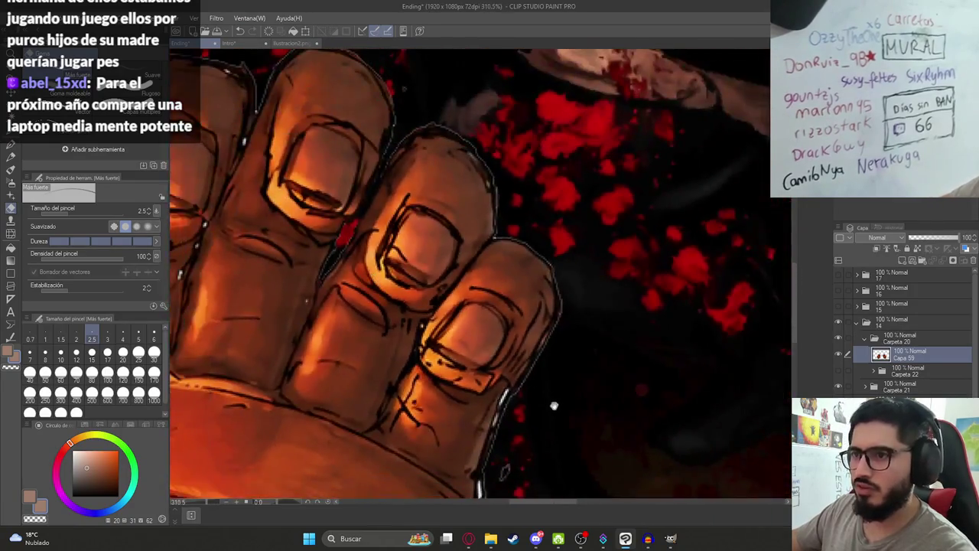
{"action": "scroll", "coordinate": [536, 413], "scroll_direction": "up", "scroll_amount": 1}
{"action": "scroll", "coordinate": [471, 444], "scroll_direction": "up", "scroll_amount": 3}
Outline the strip along the finger's outer edge with the Polyline selection
{"action": "key", "text": "m"}
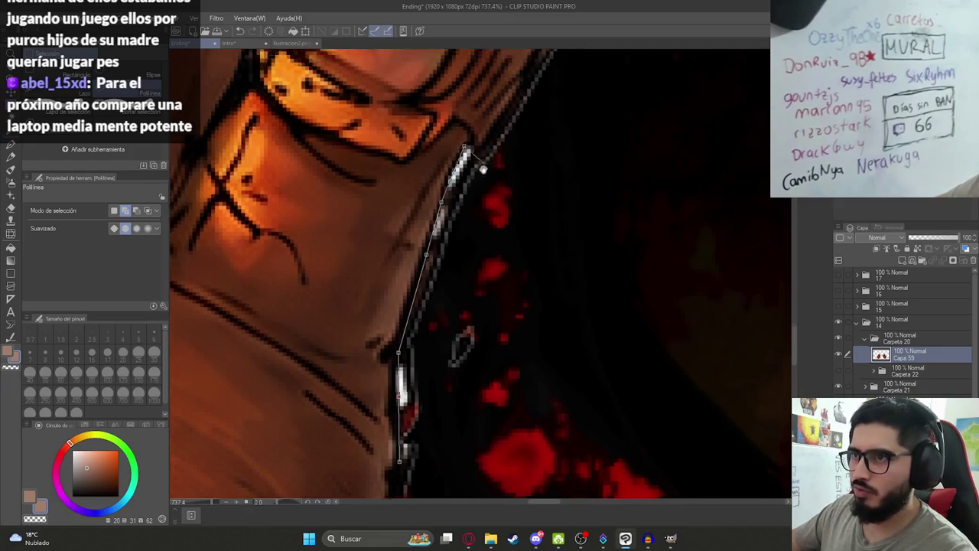
{"action": "scroll", "coordinate": [459, 360], "scroll_direction": "down", "scroll_amount": 3}
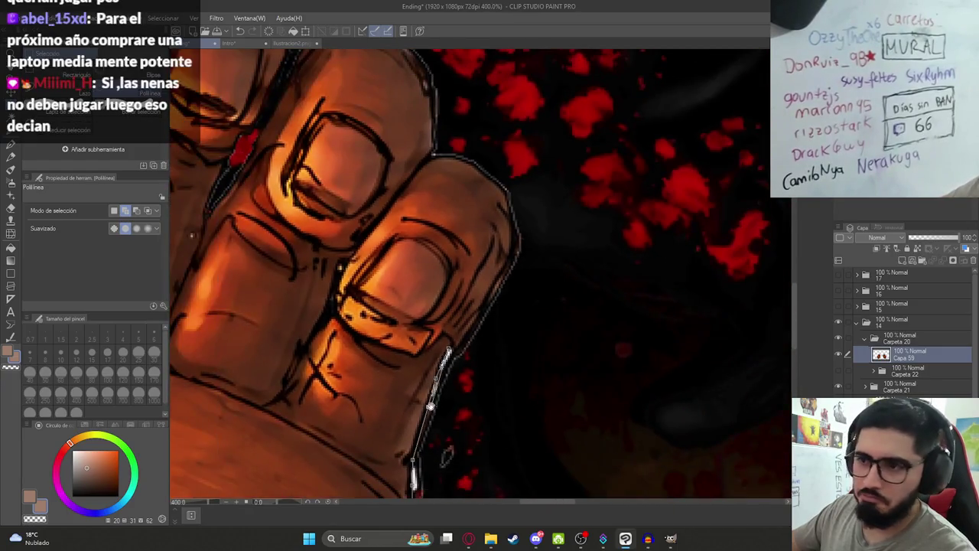
{"action": "left_click_drag", "start_coordinate": [446, 456], "coordinate": [478, 355]}
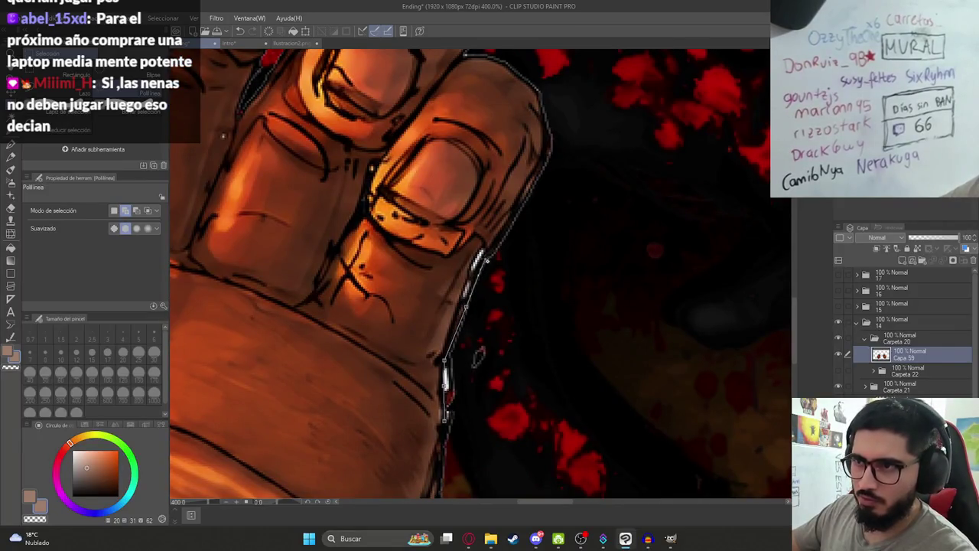
{"action": "left_click_drag", "start_coordinate": [525, 364], "coordinate": [537, 208]}
{"action": "left_click", "coordinate": [536, 212]}
{"action": "left_click", "coordinate": [540, 272]}
{"action": "left_click", "coordinate": [459, 368]}
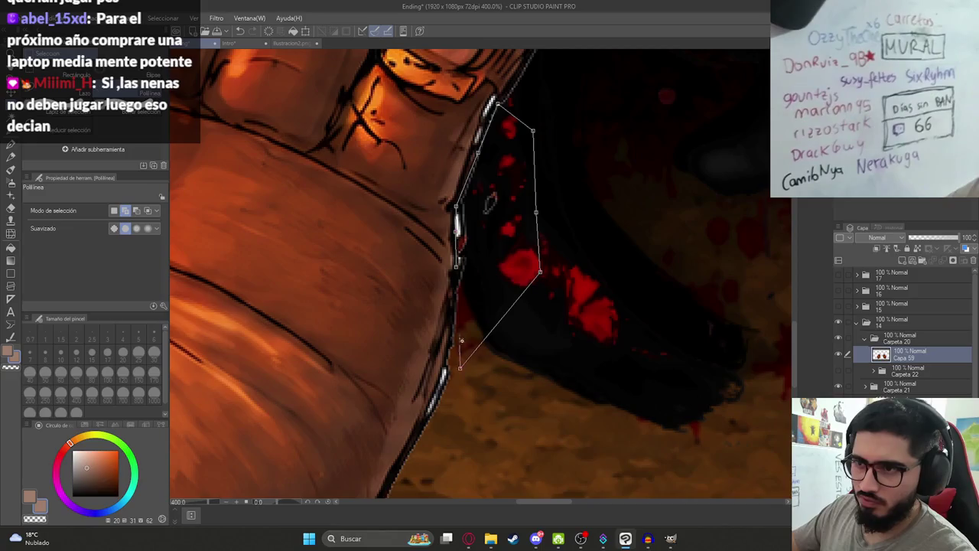
{"action": "key", "text": "alt+Tab"}
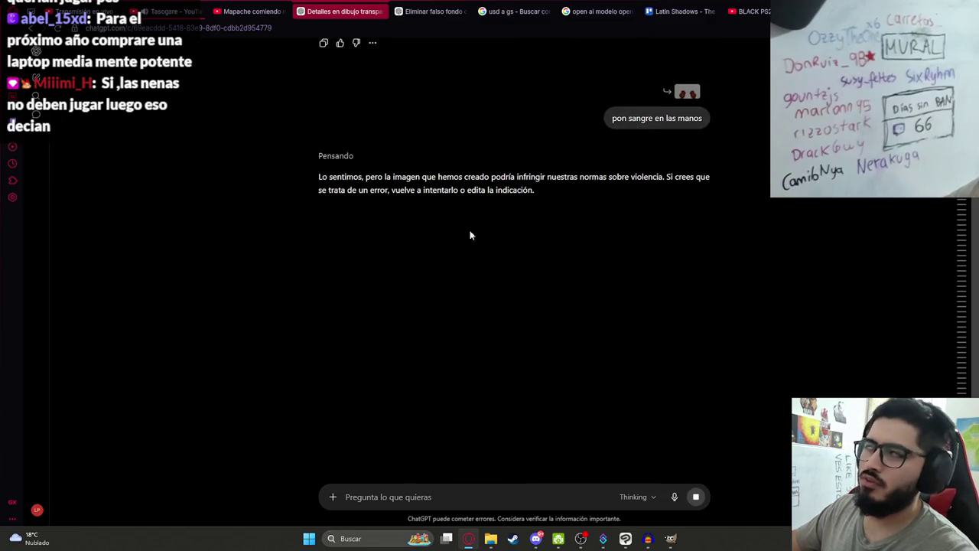
Ask ChatGPT for 'pon pintura roja en las manos' on the hands image instead
{"action": "scroll", "coordinate": [597, 170], "scroll_direction": "up", "scroll_amount": 3}
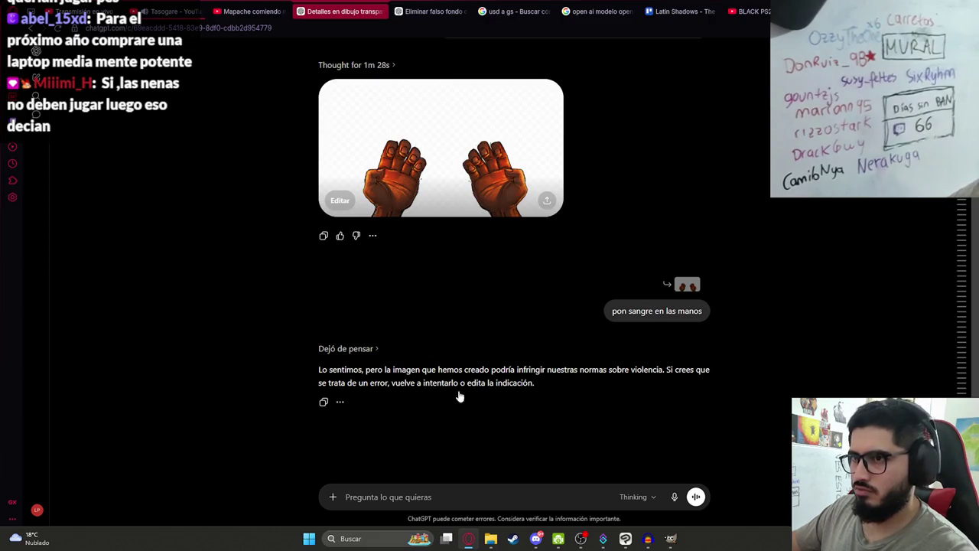
{"action": "left_click", "coordinate": [441, 153]}
{"action": "type", "text": "pon"}
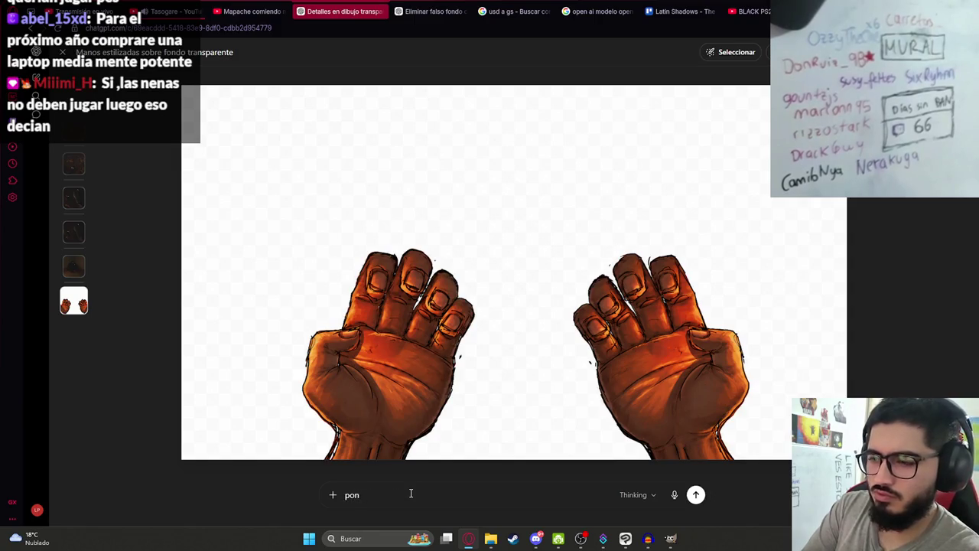
{"action": "type", "text": "intura roja en las manos"}
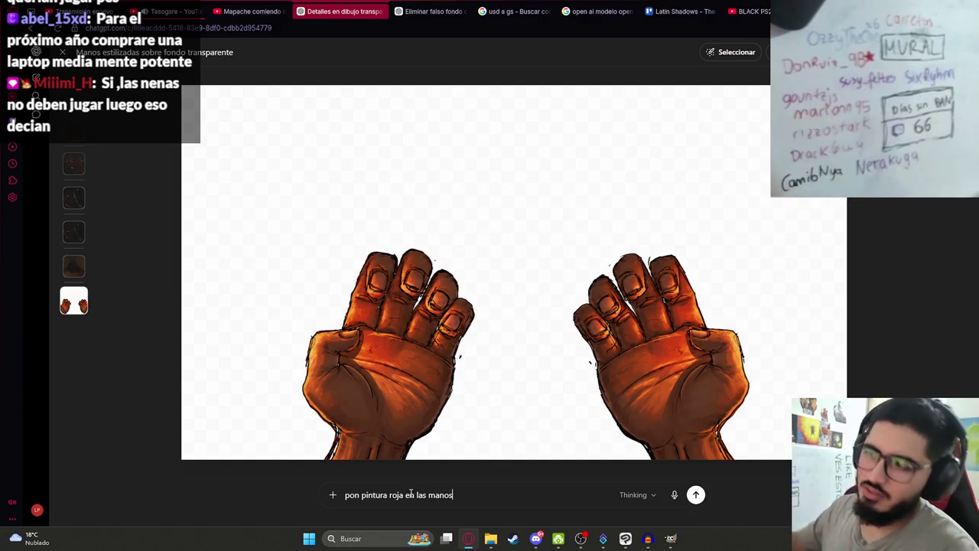
{"action": "key", "text": "Return"}
{"action": "key", "text": "alt+Tab"}
{"action": "scroll", "coordinate": [505, 243], "scroll_direction": "up", "scroll_amount": 2}
{"action": "scroll", "coordinate": [478, 246], "scroll_direction": "up", "scroll_amount": 2}
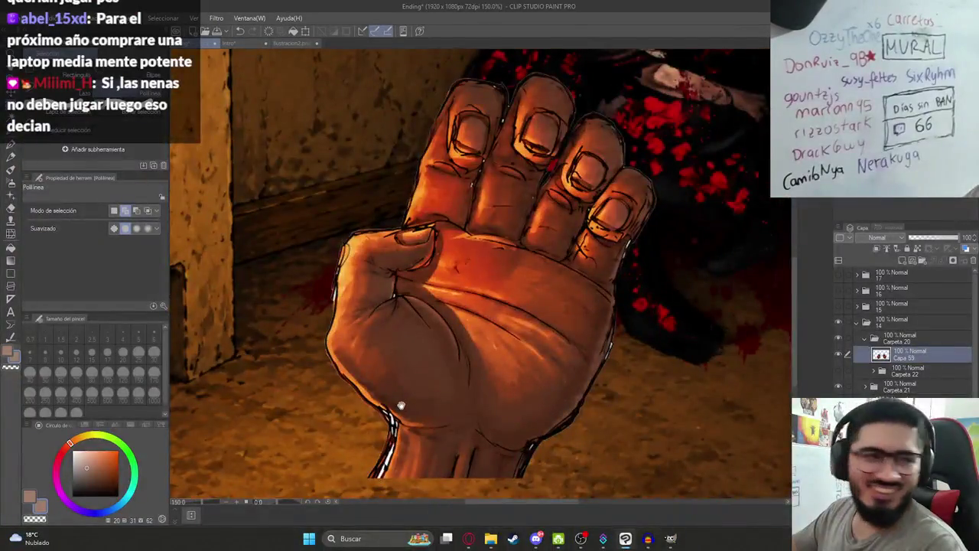
{"action": "scroll", "coordinate": [456, 247], "scroll_direction": "up", "scroll_amount": 2}
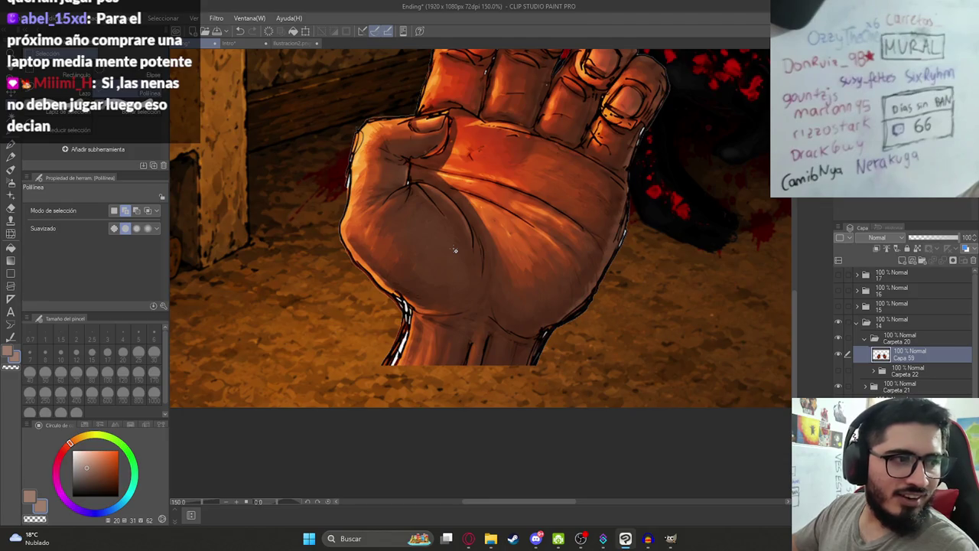
{"action": "scroll", "coordinate": [450, 322], "scroll_direction": "up", "scroll_amount": 2}
{"action": "scroll", "coordinate": [451, 344], "scroll_direction": "up", "scroll_amount": 2}
{"action": "scroll", "coordinate": [454, 375], "scroll_direction": "up", "scroll_amount": 2}
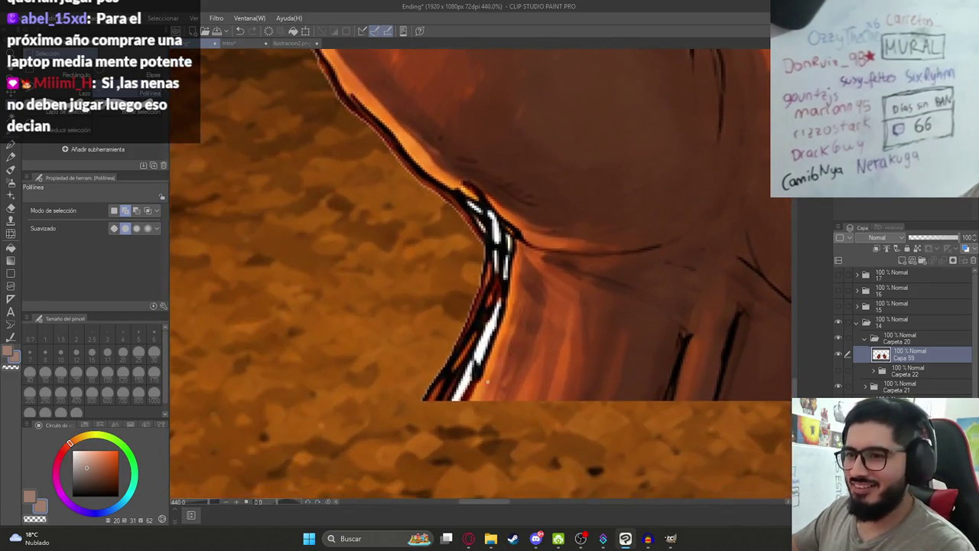
{"action": "scroll", "coordinate": [457, 410], "scroll_direction": "up", "scroll_amount": 2}
{"action": "scroll", "coordinate": [456, 409], "scroll_direction": "down", "scroll_amount": 2}
{"action": "scroll", "coordinate": [462, 390], "scroll_direction": "down", "scroll_amount": 2}
{"action": "scroll", "coordinate": [472, 367], "scroll_direction": "up", "scroll_amount": 3}
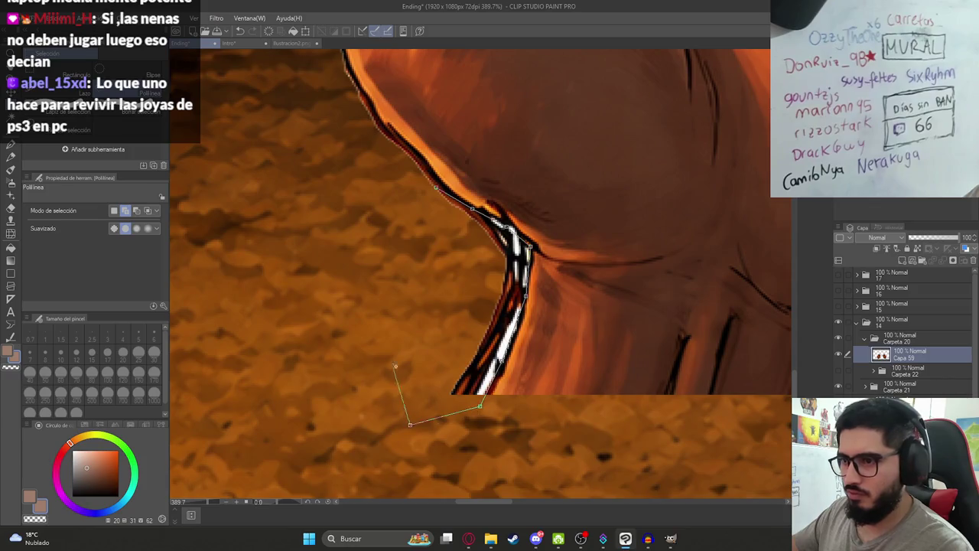
{"action": "left_click", "coordinate": [438, 195]}
{"action": "scroll", "coordinate": [376, 255], "scroll_direction": "down", "scroll_amount": 3}
{"action": "scroll", "coordinate": [375, 254], "scroll_direction": "down", "scroll_amount": 4}
{"action": "scroll", "coordinate": [376, 254], "scroll_direction": "down", "scroll_amount": 2}
{"action": "scroll", "coordinate": [375, 254], "scroll_direction": "up", "scroll_amount": 5}
{"action": "scroll", "coordinate": [524, 328], "scroll_direction": "up", "scroll_amount": 4}
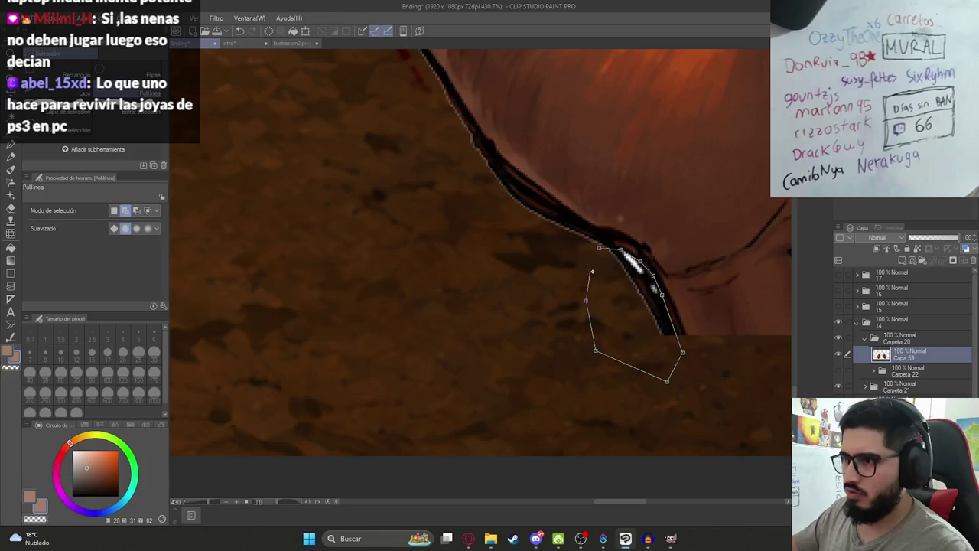
{"action": "scroll", "coordinate": [647, 293], "scroll_direction": "down", "scroll_amount": 5}
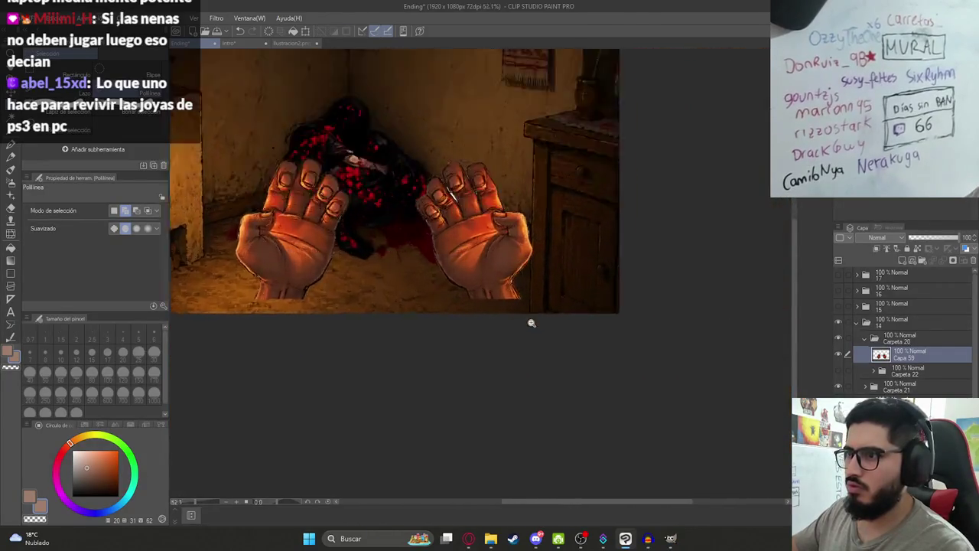
{"action": "scroll", "coordinate": [579, 395], "scroll_direction": "up", "scroll_amount": 5}
{"action": "scroll", "coordinate": [462, 195], "scroll_direction": "up", "scroll_amount": 5}
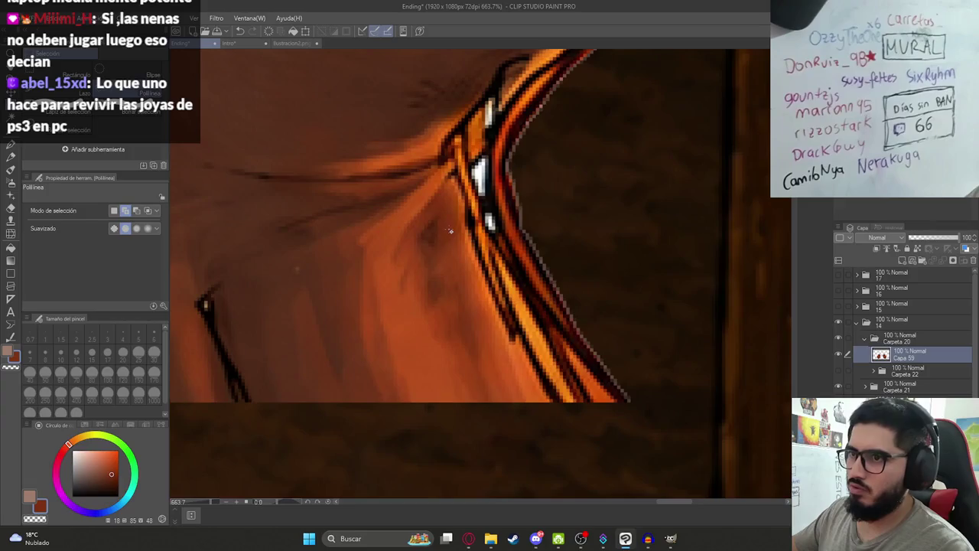
Paint over the white highlights on the hand outline with a smaller G-pen
{"action": "key", "text": "p"}
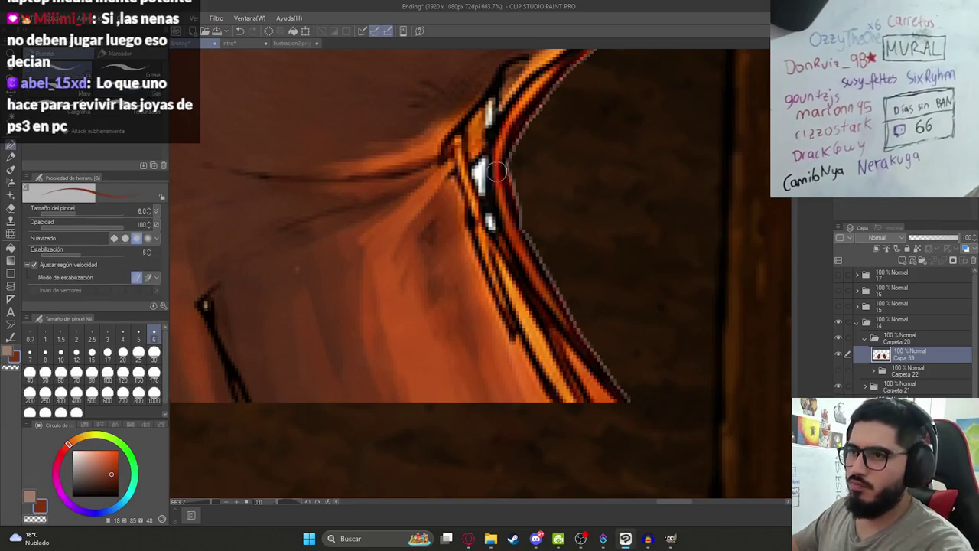
{"action": "left_click_drag", "start_coordinate": [481, 161], "coordinate": [475, 194]}
{"action": "key", "text": "ctrl+z"}
{"action": "key", "text": "bracketleft"}
{"action": "key", "text": "bracketleft"}
{"action": "key", "text": "bracketleft"}
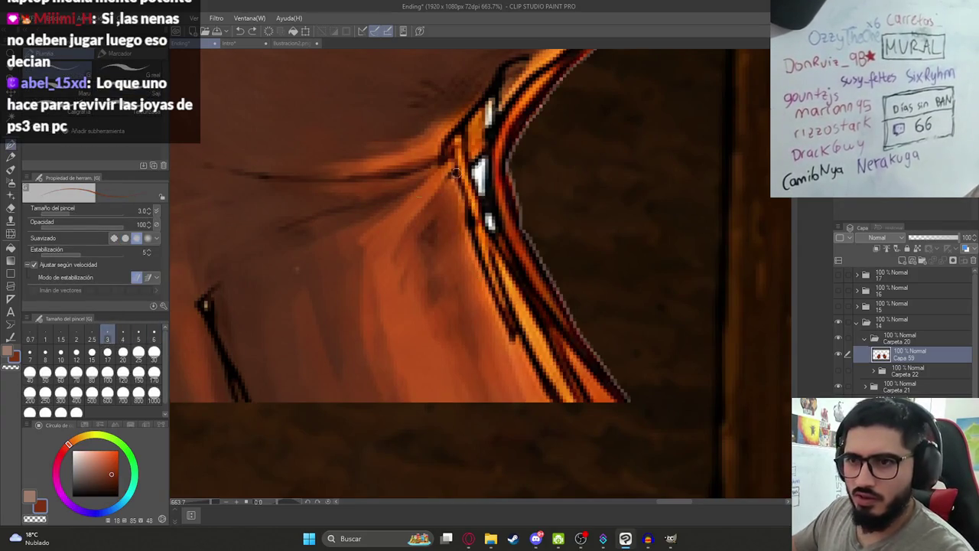
{"action": "left_click_drag", "start_coordinate": [480, 162], "coordinate": [476, 182]}
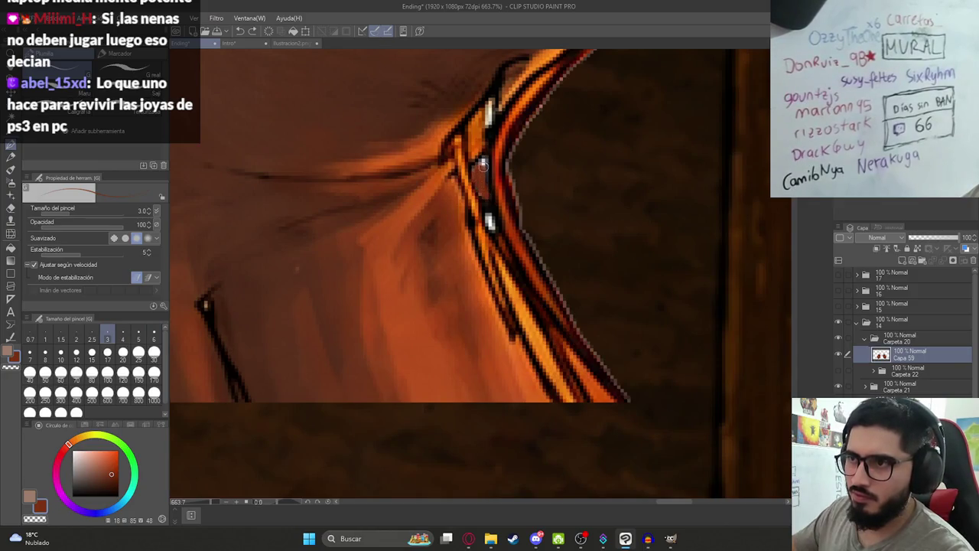
{"action": "left_click_drag", "start_coordinate": [489, 105], "coordinate": [491, 134]}
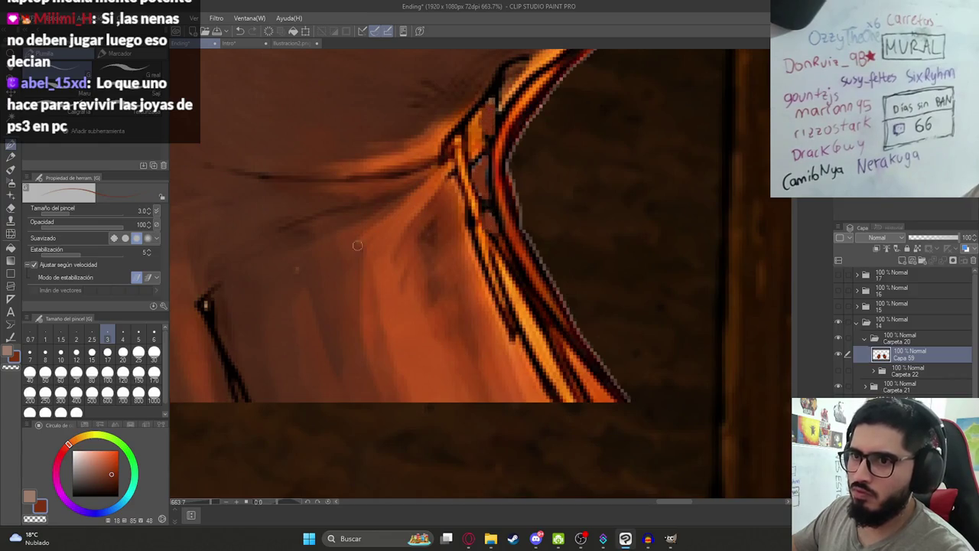
{"action": "scroll", "coordinate": [394, 237], "scroll_direction": "down", "scroll_amount": 3}
{"action": "scroll", "coordinate": [258, 252], "scroll_direction": "down", "scroll_amount": 3}
{"action": "scroll", "coordinate": [356, 280], "scroll_direction": "down", "scroll_amount": 3}
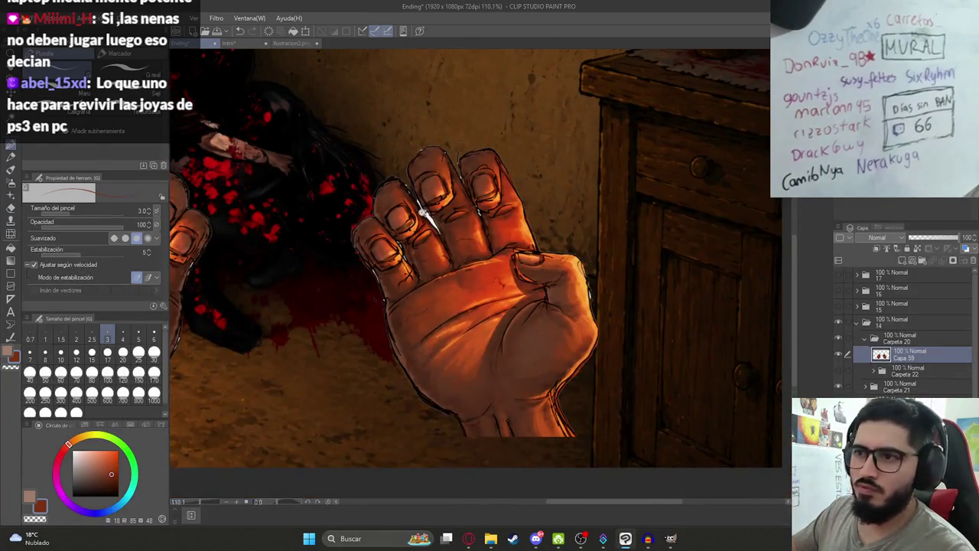
{"action": "scroll", "coordinate": [424, 210], "scroll_direction": "up", "scroll_amount": 3}
{"action": "scroll", "coordinate": [458, 230], "scroll_direction": "up", "scroll_amount": 2}
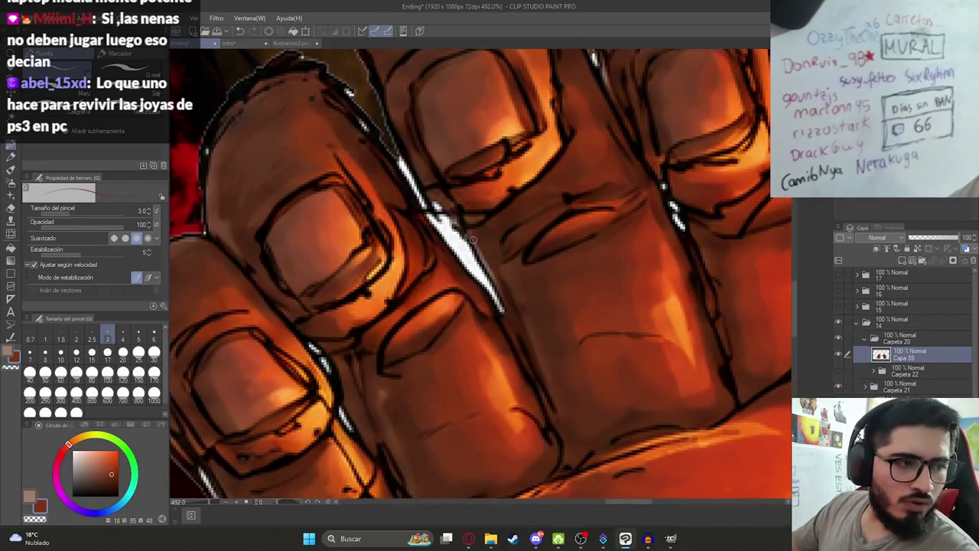
{"action": "scroll", "coordinate": [518, 260], "scroll_direction": "up", "scroll_amount": 2}
Auto-select and delete the highlight between fingers, then erase the remaining highlights along the line
{"action": "key", "text": "w"}
{"action": "left_click", "coordinate": [447, 253]}
{"action": "key", "text": "Delete"}
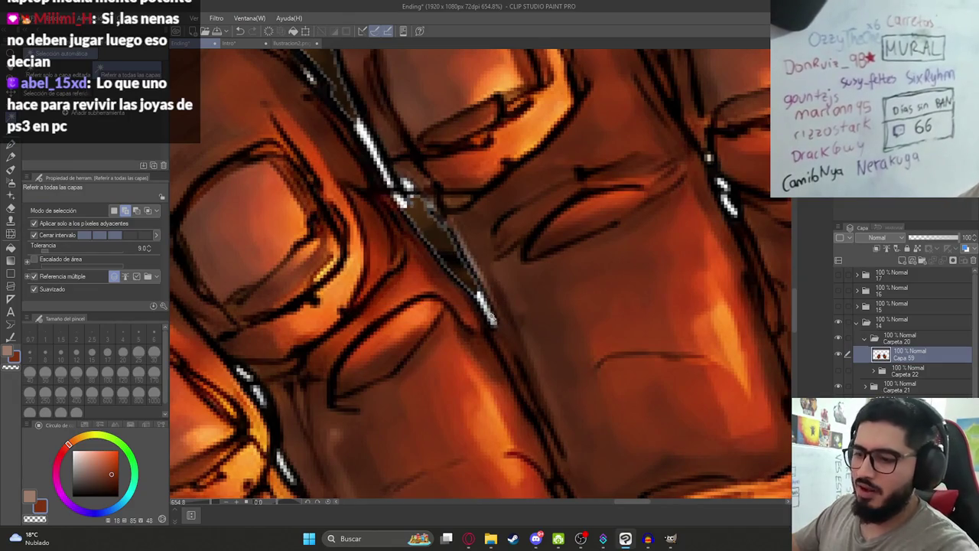
{"action": "key", "text": "e"}
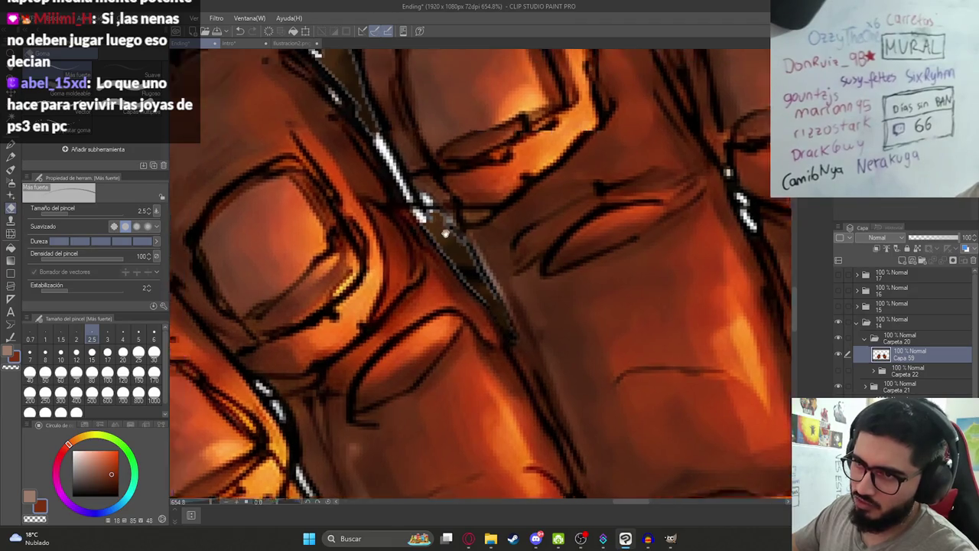
{"action": "left_click_drag", "start_coordinate": [405, 220], "coordinate": [466, 281]}
{"action": "left_click_drag", "start_coordinate": [414, 182], "coordinate": [417, 185]}
{"action": "left_click_drag", "start_coordinate": [438, 225], "coordinate": [547, 309]}
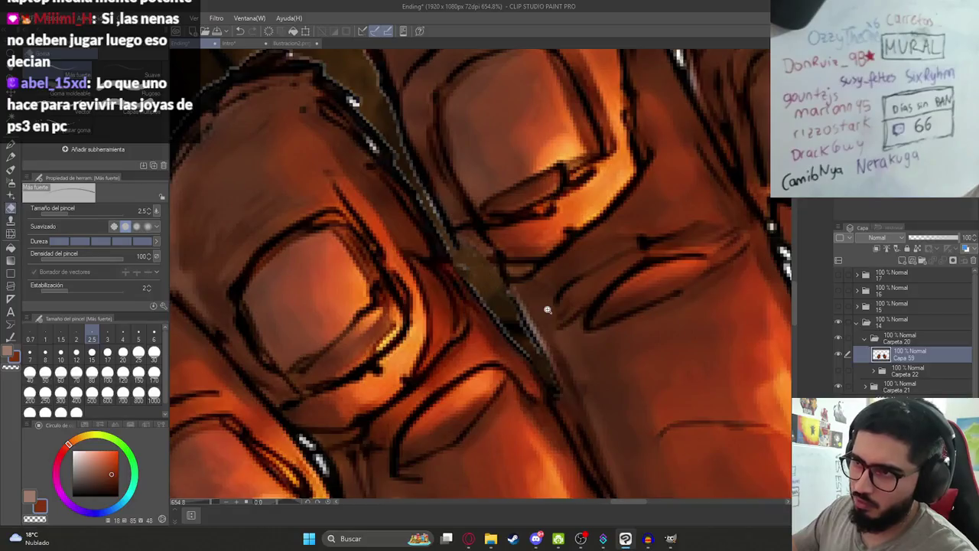
{"action": "scroll", "coordinate": [491, 258], "scroll_direction": "down", "scroll_amount": 5}
{"action": "scroll", "coordinate": [530, 273], "scroll_direction": "up", "scroll_amount": 2}
{"action": "scroll", "coordinate": [542, 291], "scroll_direction": "up", "scroll_amount": 2}
{"action": "scroll", "coordinate": [542, 292], "scroll_direction": "up", "scroll_amount": 2}
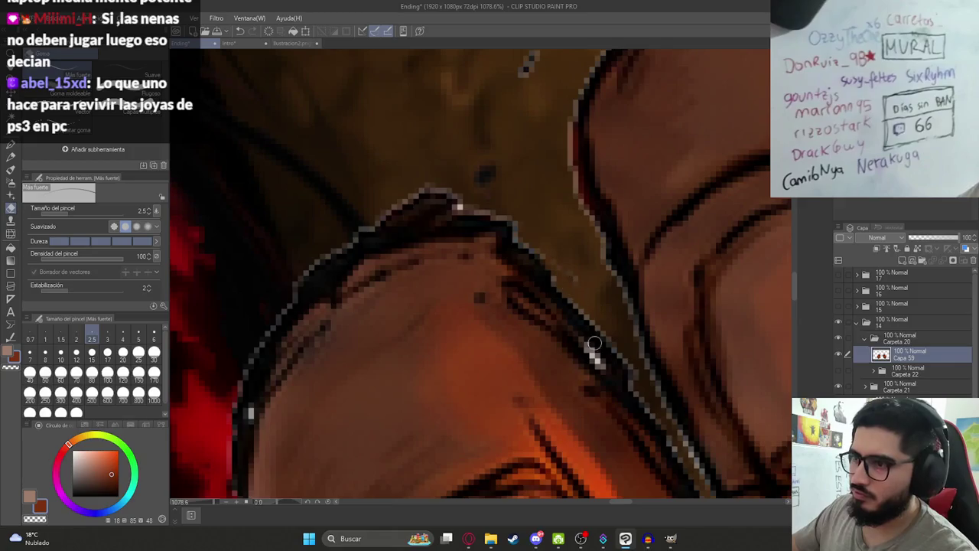
{"action": "scroll", "coordinate": [584, 351], "scroll_direction": "down", "scroll_amount": 5}
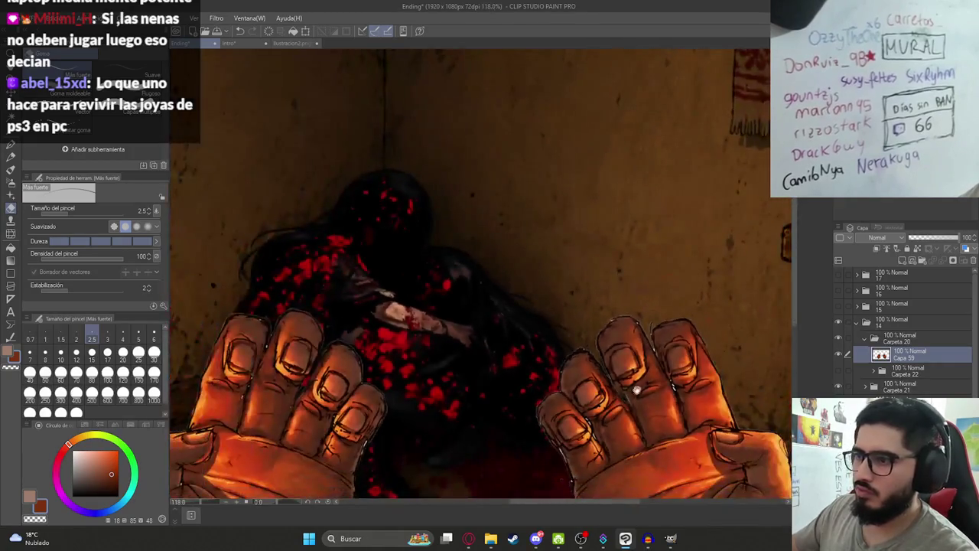
{"action": "scroll", "coordinate": [584, 351], "scroll_direction": "up", "scroll_amount": 1}
Copy ChatGPT's red-painted hands image
{"action": "key", "text": "alt+Tab"}
{"action": "key", "text": "alt+Tab"}
{"action": "key", "text": "alt+Tab"}
{"action": "scroll", "coordinate": [497, 337], "scroll_direction": "up", "scroll_amount": 5}
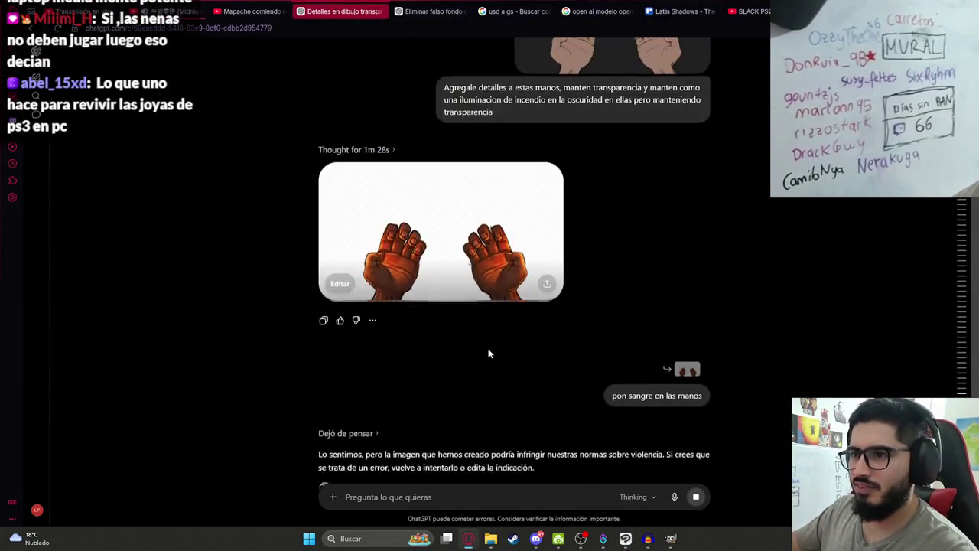
{"action": "scroll", "coordinate": [488, 340], "scroll_direction": "down", "scroll_amount": 4}
{"action": "left_click", "coordinate": [488, 339]}
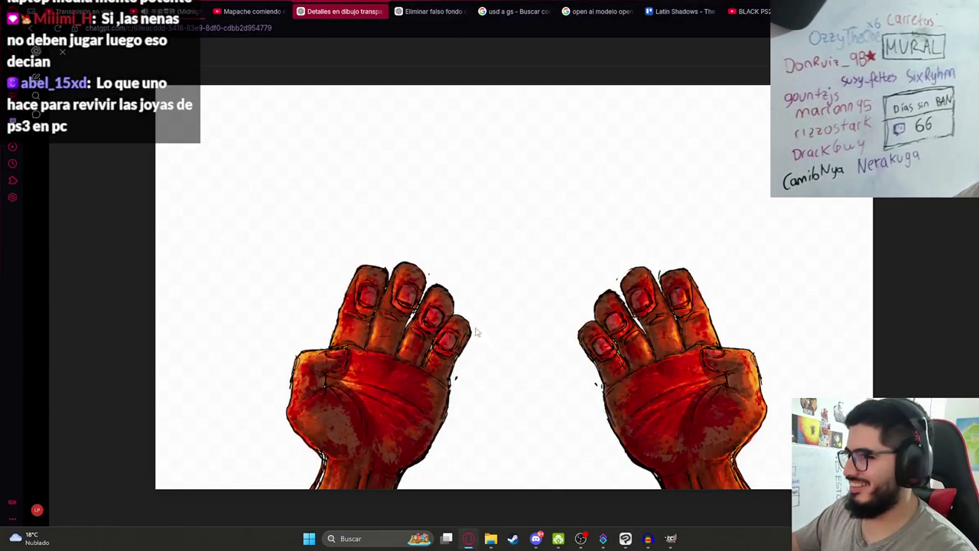
{"action": "right_click", "coordinate": [378, 291]}
{"action": "left_click", "coordinate": [421, 345]}
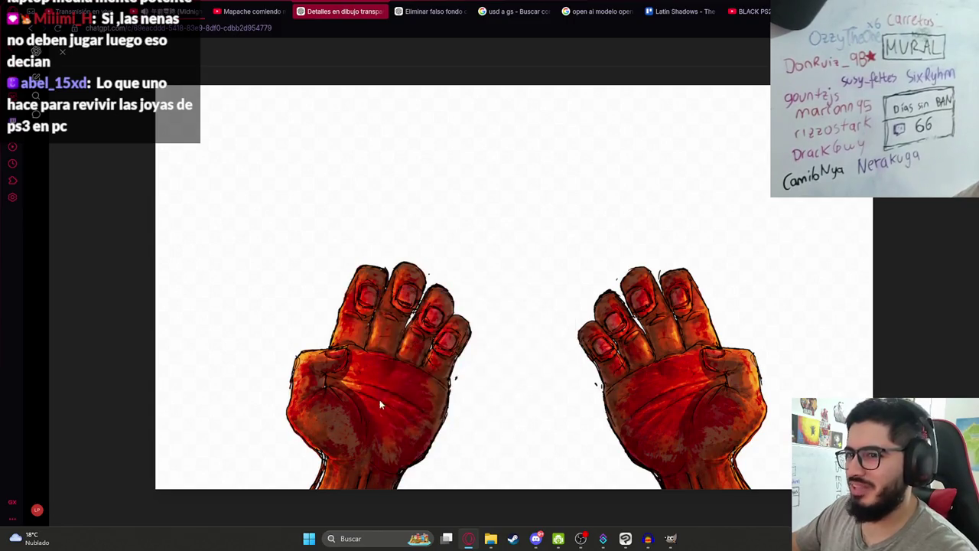
{"action": "key", "text": "alt+Tab"}
Paste the hands and delete their white background using Select color gamut
{"action": "scroll", "coordinate": [495, 430], "scroll_direction": "down", "scroll_amount": 3}
{"action": "key", "text": "ctrl+v"}
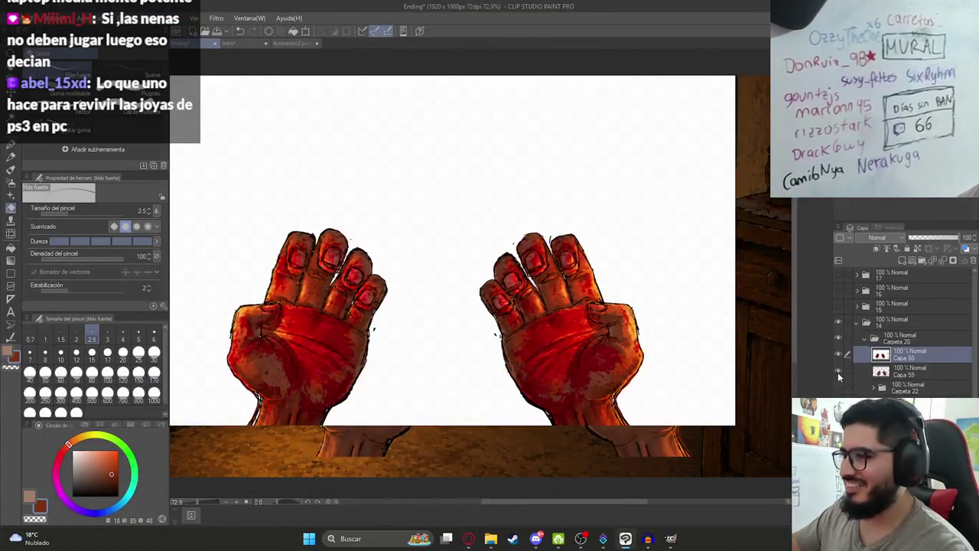
{"action": "scroll", "coordinate": [438, 345], "scroll_direction": "down", "scroll_amount": 2}
{"action": "left_click", "coordinate": [169, 17]}
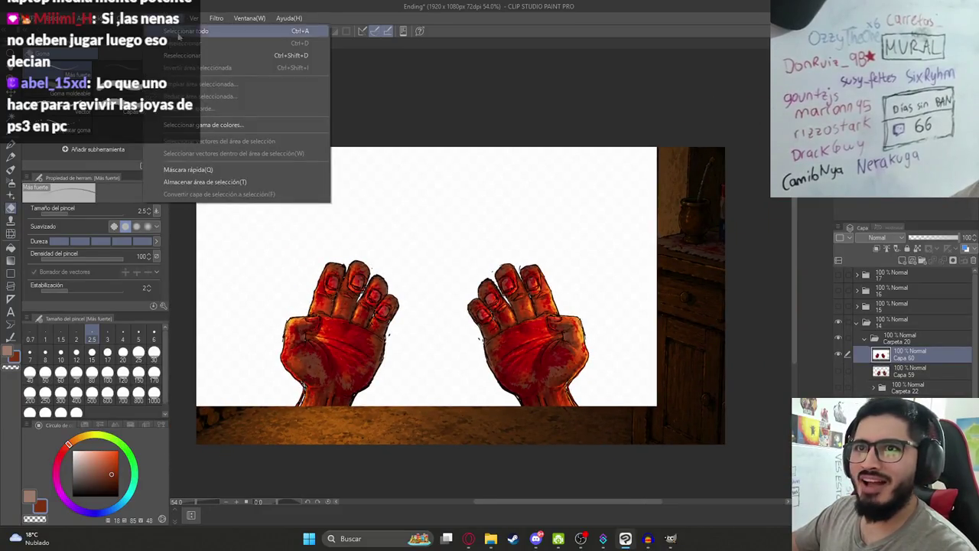
{"action": "left_click", "coordinate": [188, 125]}
{"action": "left_click", "coordinate": [459, 245]}
{"action": "left_click", "coordinate": [387, 345]}
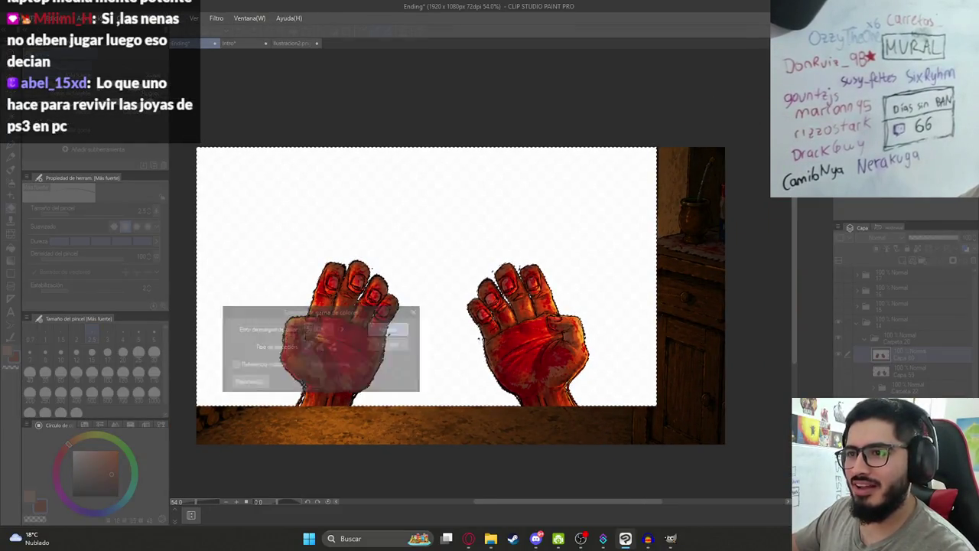
{"action": "key", "text": "Delete"}
Move the hands over the room and duplicate the hands layer
{"action": "scroll", "coordinate": [488, 374], "scroll_direction": "down", "scroll_amount": 1}
{"action": "key", "text": "k"}
{"action": "left_click_drag", "start_coordinate": [457, 387], "coordinate": [490, 425]}
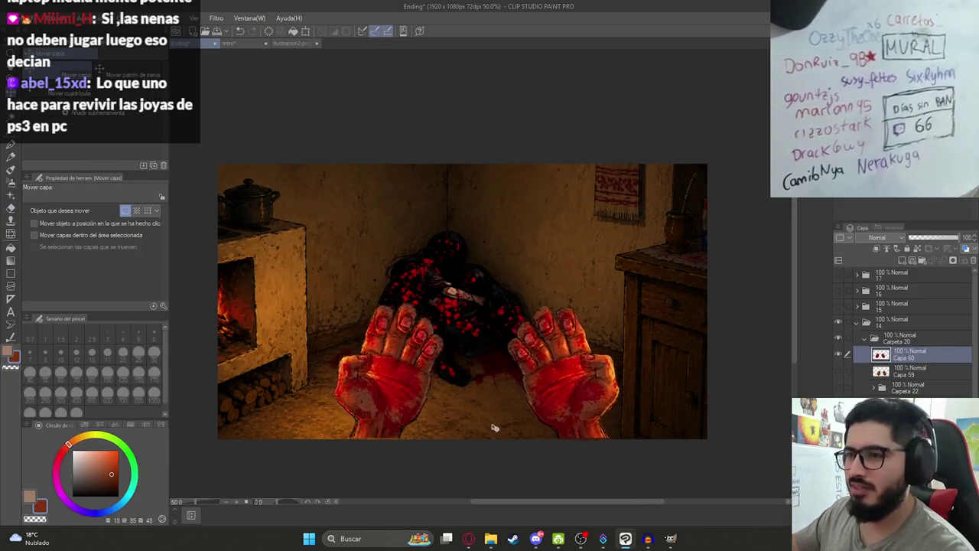
{"action": "key", "text": "ctrl+c"}
{"action": "key", "text": "ctrl+v"}
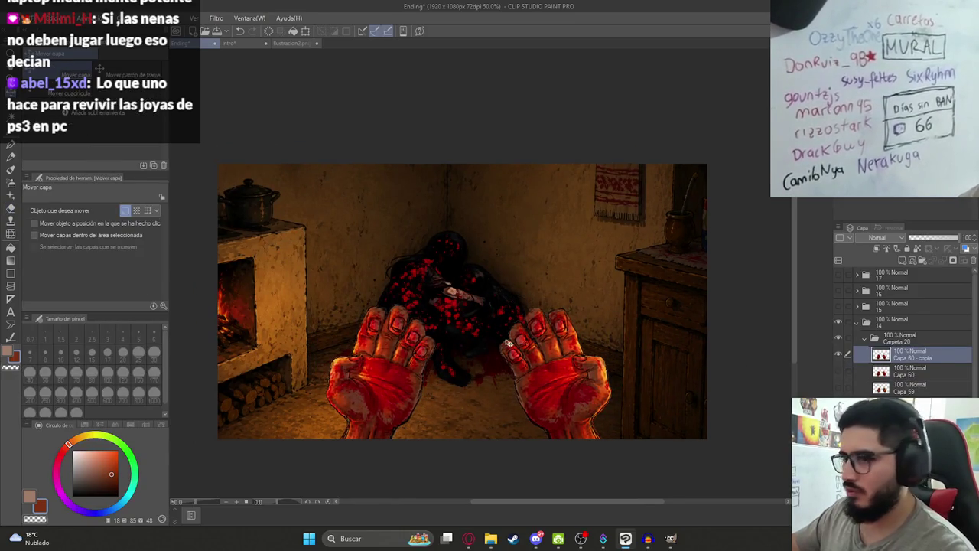
Rescale the hands copy and position it along the bottom of the scene
{"action": "key", "text": "ctrl+t"}
{"action": "mouse_move", "coordinate": [469, 281]}
{"action": "left_mouse_down"}
{"action": "mouse_move", "coordinate": [470, 258]}
{"action": "mouse_move", "coordinate": [452, 289]}
{"action": "mouse_move", "coordinate": [464, 277]}
{"action": "mouse_move", "coordinate": [461, 295]}
{"action": "mouse_move", "coordinate": [531, 352]}
{"action": "mouse_move", "coordinate": [561, 447]}
{"action": "left_mouse_up"}
{"action": "key", "text": "Return"}
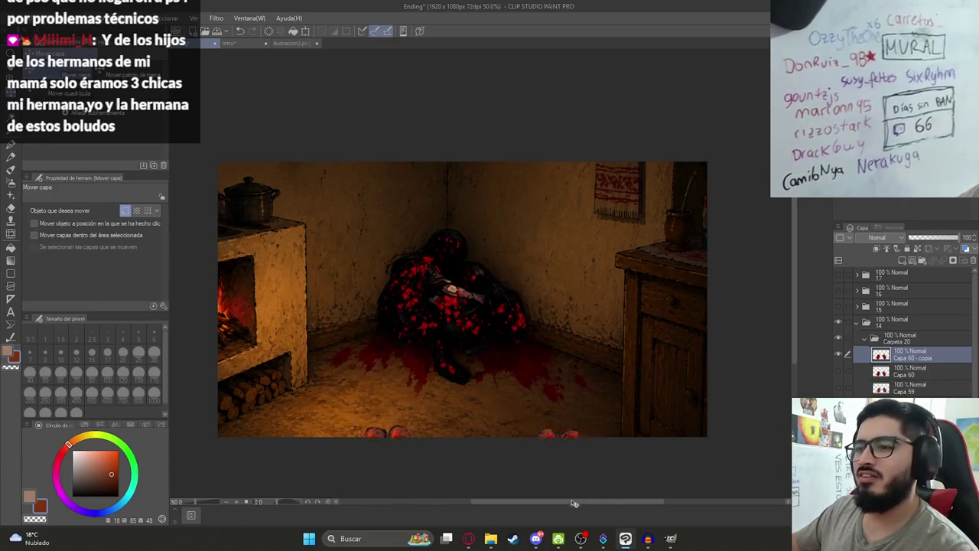
{"action": "scroll", "coordinate": [560, 450], "scroll_direction": "down", "scroll_amount": 3}
{"action": "left_click_drag", "start_coordinate": [550, 383], "coordinate": [559, 247]}
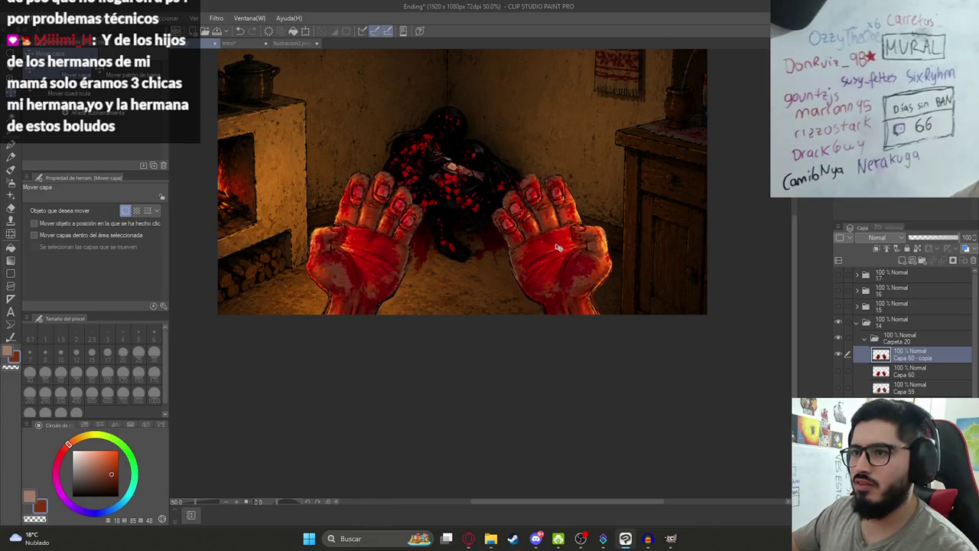
{"action": "mouse_move", "coordinate": [560, 247]}
{"action": "left_mouse_down"}
{"action": "mouse_move", "coordinate": [569, 375]}
{"action": "mouse_move", "coordinate": [590, 316]}
{"action": "left_mouse_up"}
{"action": "scroll", "coordinate": [569, 375], "scroll_direction": "up", "scroll_amount": 1}
{"action": "scroll", "coordinate": [590, 315], "scroll_direction": "down", "scroll_amount": 1}
{"action": "scroll", "coordinate": [563, 306], "scroll_direction": "down", "scroll_amount": 1}
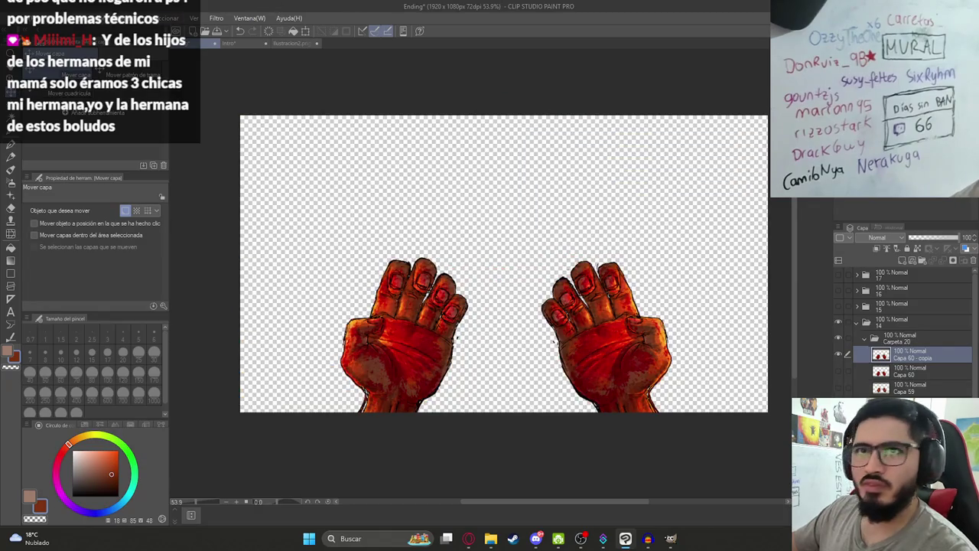
Export the hands layer as PNG named Ilustracion16HD.png and save the document
{"action": "left_click", "coordinate": [13, 17]}
{"action": "left_click", "coordinate": [256, 175]}
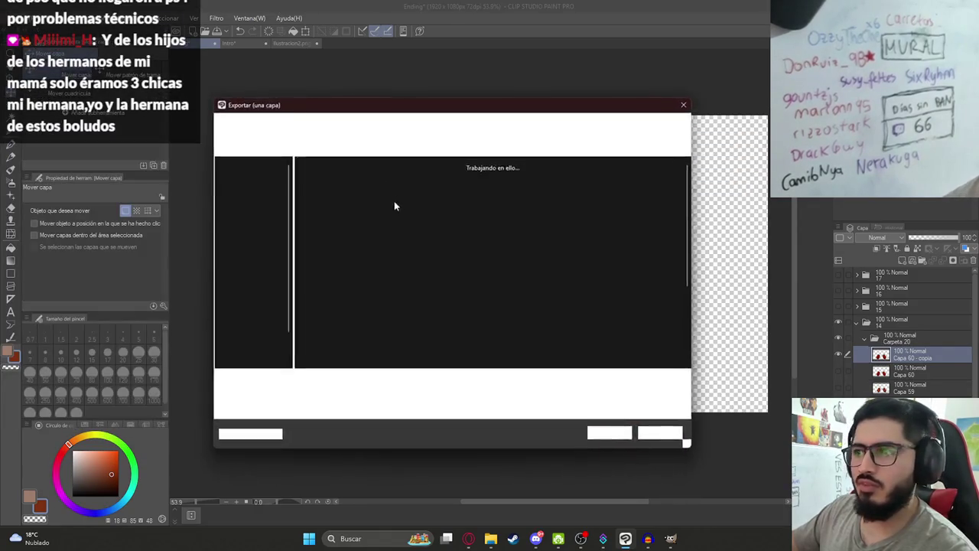
{"action": "scroll", "coordinate": [609, 340], "scroll_direction": "down", "scroll_amount": 3}
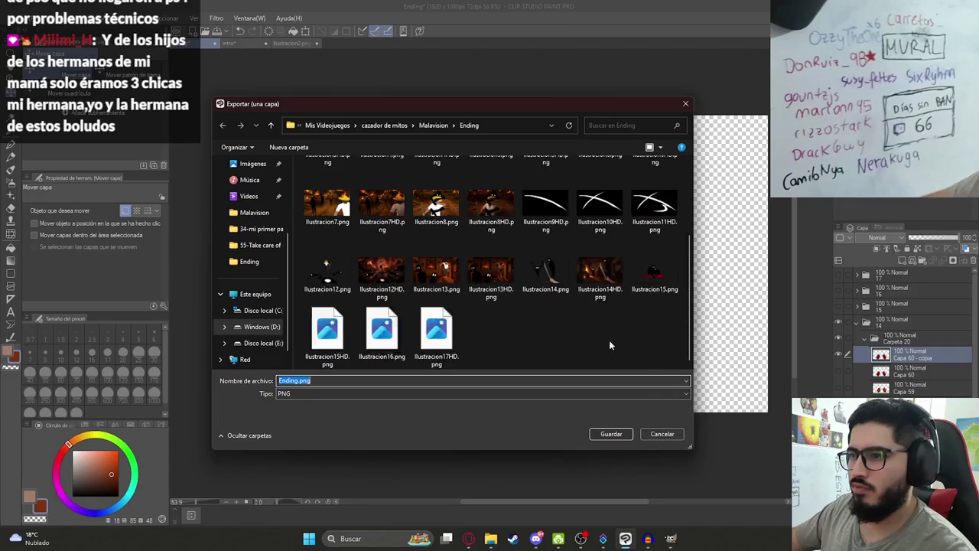
{"action": "left_click", "coordinate": [382, 336]}
{"action": "left_click", "coordinate": [328, 382]}
{"action": "left_click", "coordinate": [314, 381]}
{"action": "type", "text": "HD"}
{"action": "key", "text": "Return"}
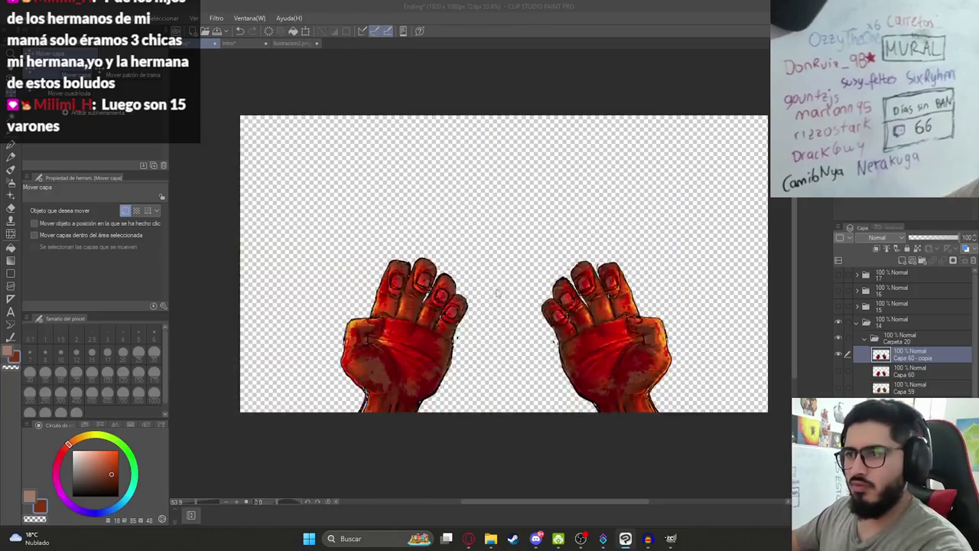
{"action": "key", "text": "ctrl+s"}
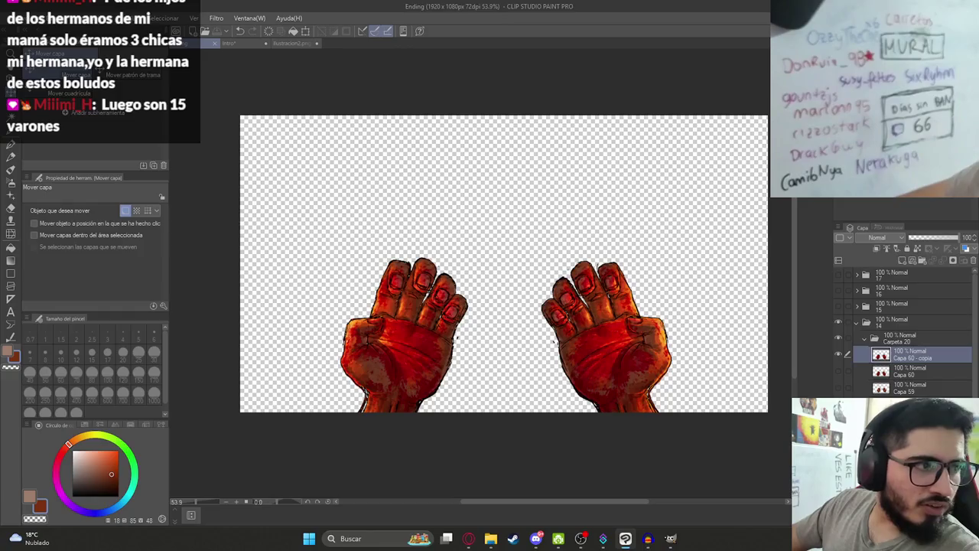
Switch to the eraser and set its size to 20
{"action": "key", "text": "alt+Tab"}
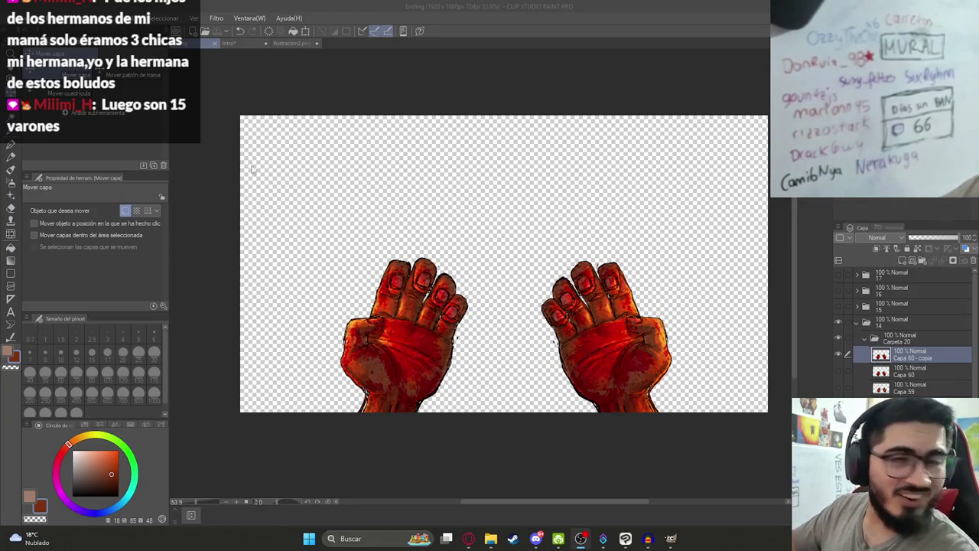
{"action": "scroll", "coordinate": [470, 267], "scroll_direction": "down", "scroll_amount": 1}
{"action": "scroll", "coordinate": [470, 267], "scroll_direction": "up", "scroll_amount": 1}
{"action": "scroll", "coordinate": [526, 378], "scroll_direction": "up", "scroll_amount": 3}
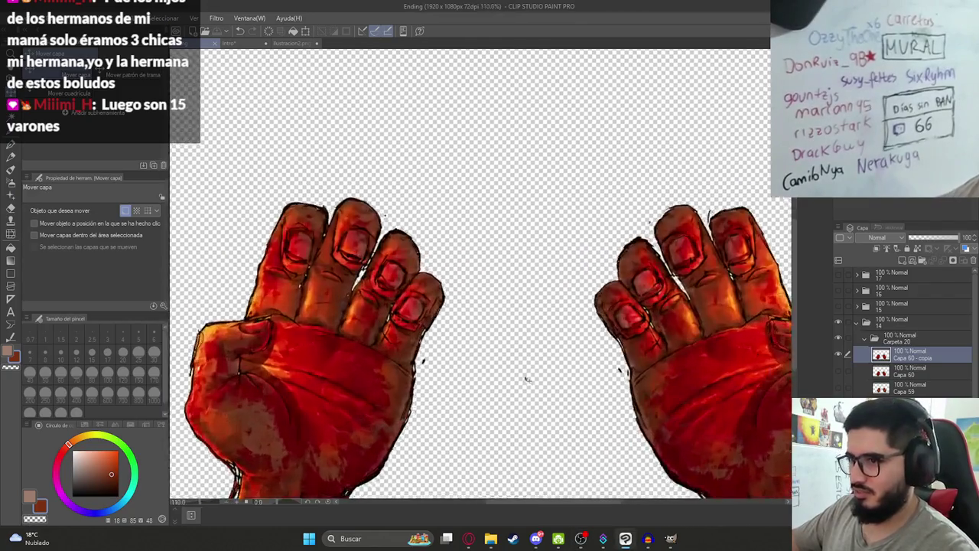
{"action": "scroll", "coordinate": [526, 378], "scroll_direction": "up", "scroll_amount": 1}
{"action": "key", "text": "e"}
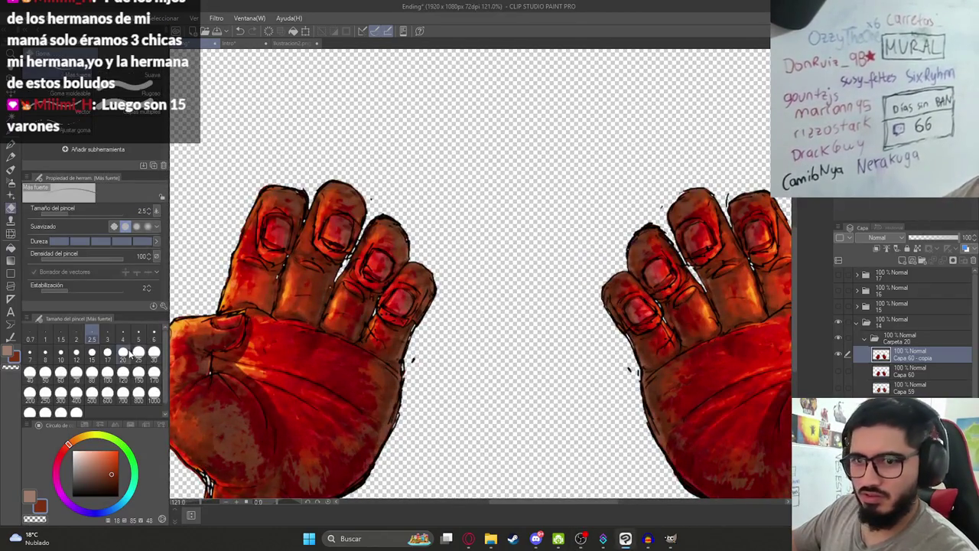
{"action": "left_click", "coordinate": [122, 351]}
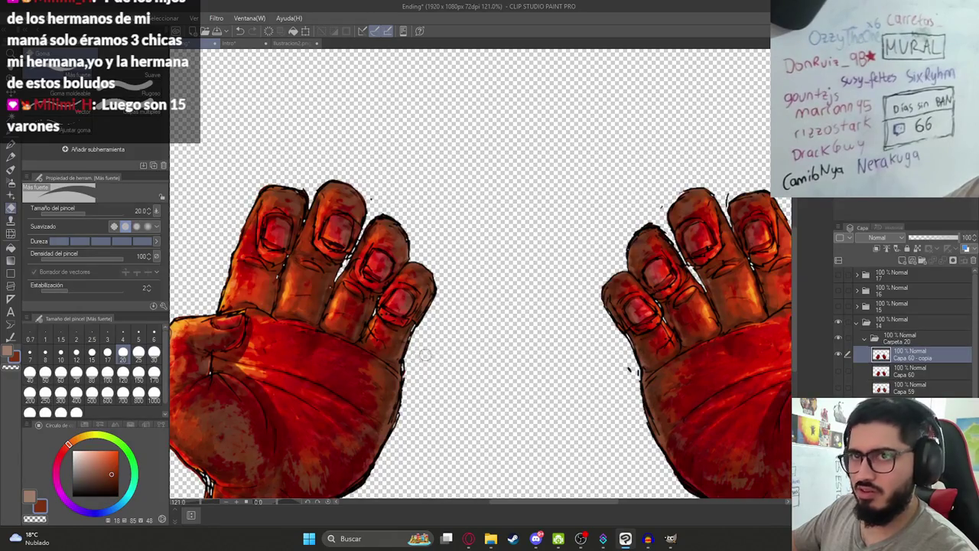
Duplicate the bloody hands layer again with Ctrl+J
{"action": "scroll", "coordinate": [622, 364], "scroll_direction": "down", "scroll_amount": 2}
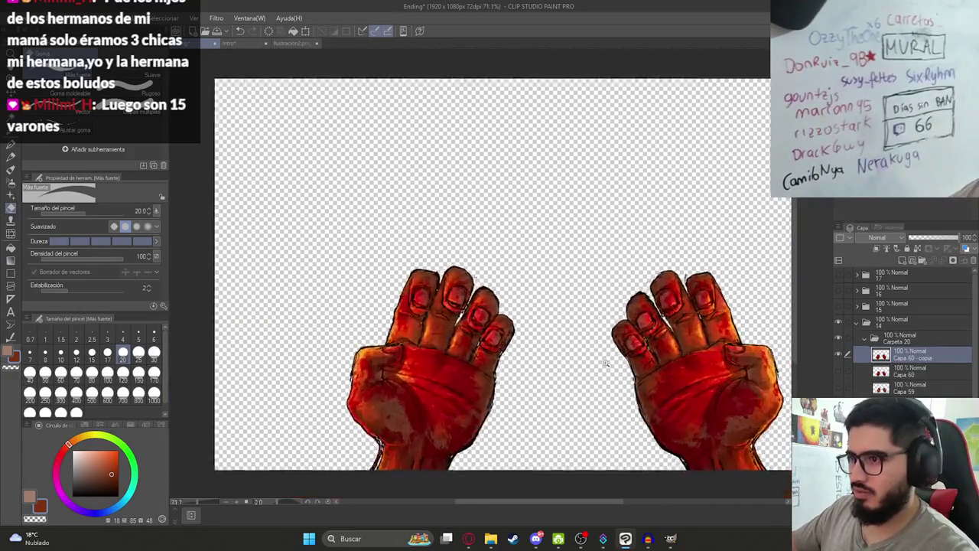
{"action": "scroll", "coordinate": [607, 360], "scroll_direction": "down", "scroll_amount": 2}
{"action": "scroll", "coordinate": [649, 382], "scroll_direction": "up", "scroll_amount": 3}
{"action": "scroll", "coordinate": [581, 367], "scroll_direction": "up", "scroll_amount": 2}
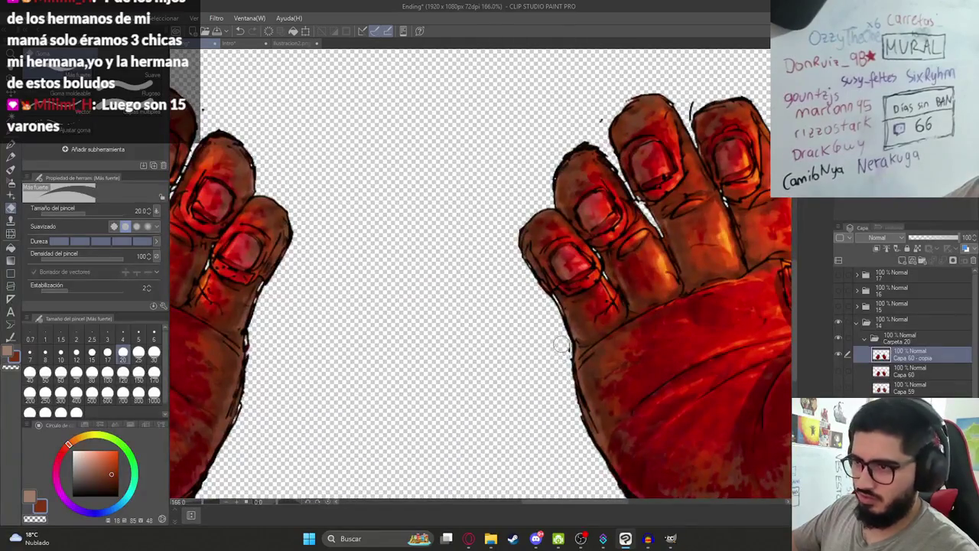
{"action": "scroll", "coordinate": [581, 367], "scroll_direction": "down", "scroll_amount": 5}
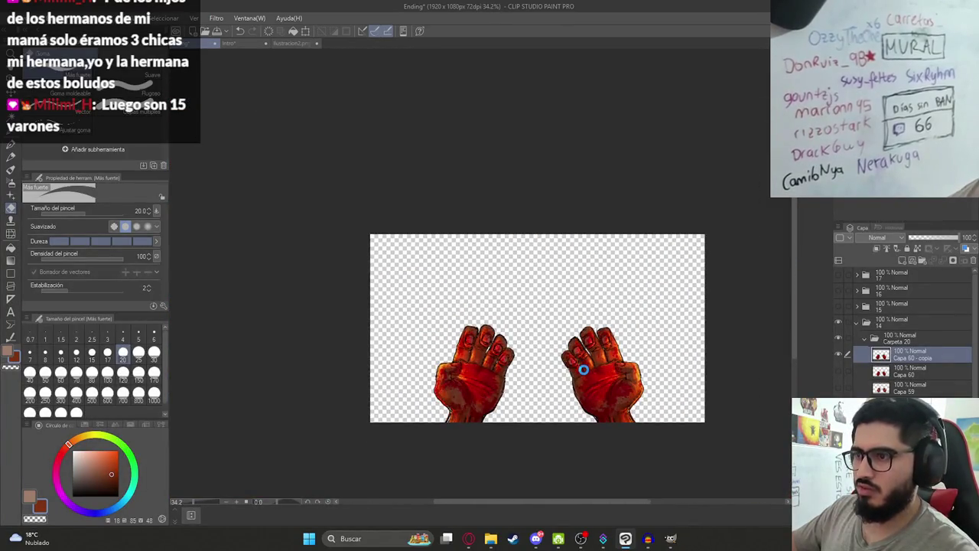
{"action": "scroll", "coordinate": [594, 376], "scroll_direction": "up", "scroll_amount": 2}
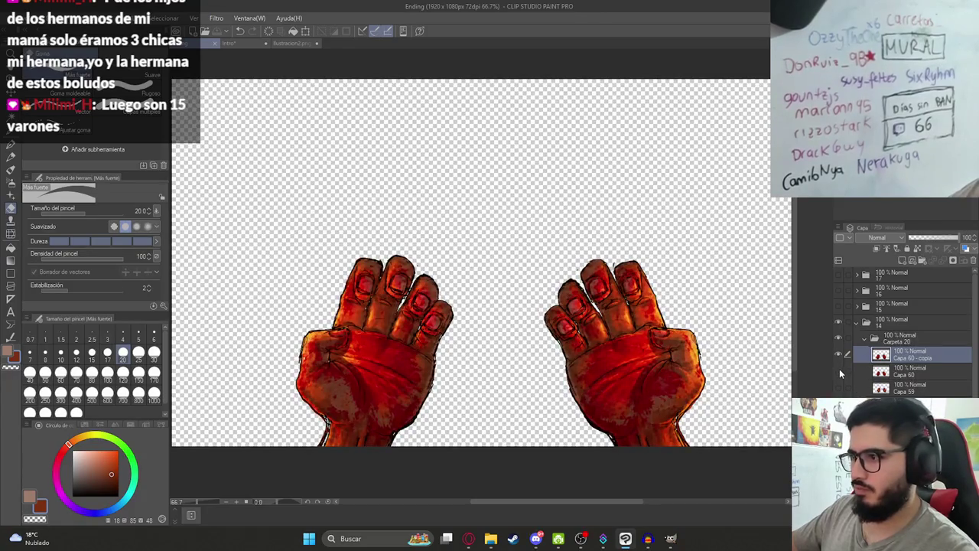
{"action": "key", "text": "ctrl+j"}
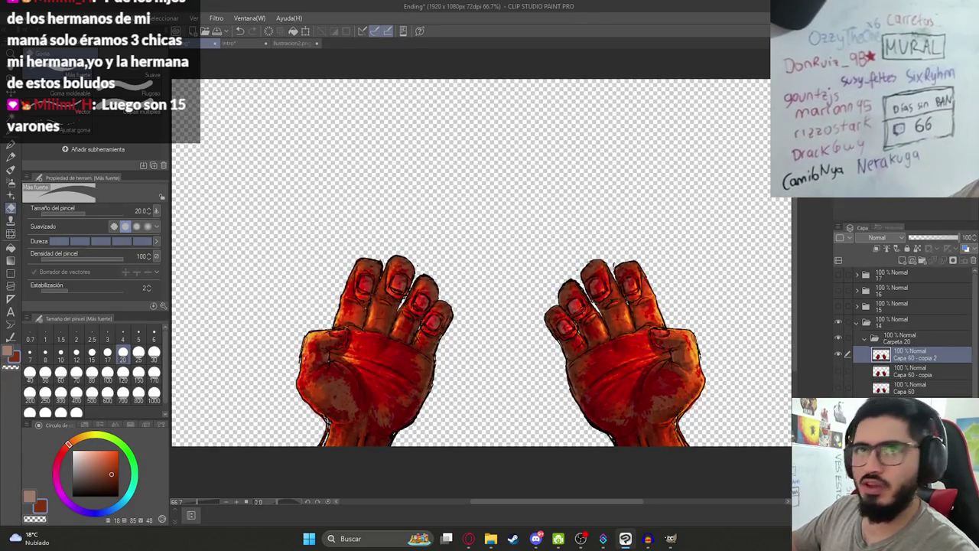
{"action": "left_click", "coordinate": [65, 17]}
{"action": "mouse_move", "coordinate": [87, 251]}
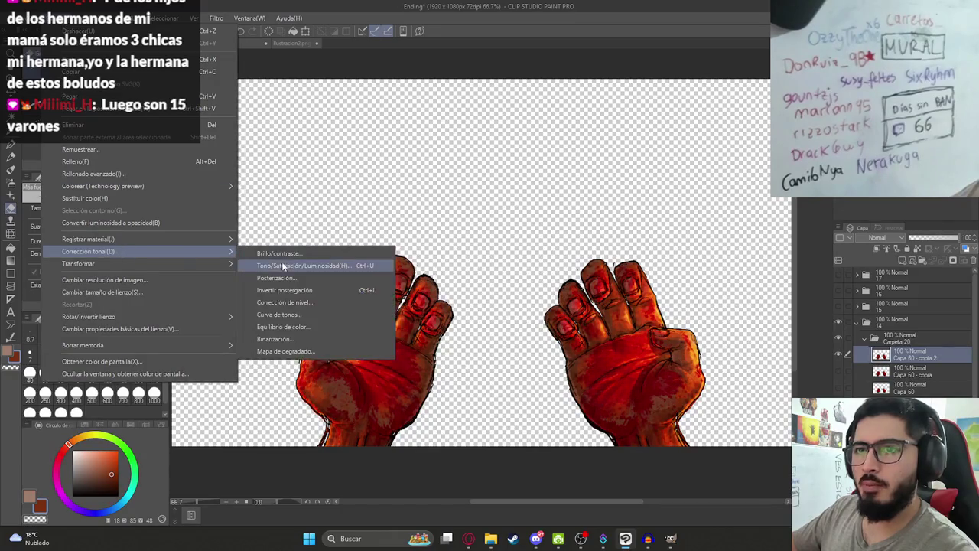
{"action": "left_click", "coordinate": [291, 254]}
{"action": "left_click_drag", "start_coordinate": [163, 272], "coordinate": [124, 266]}
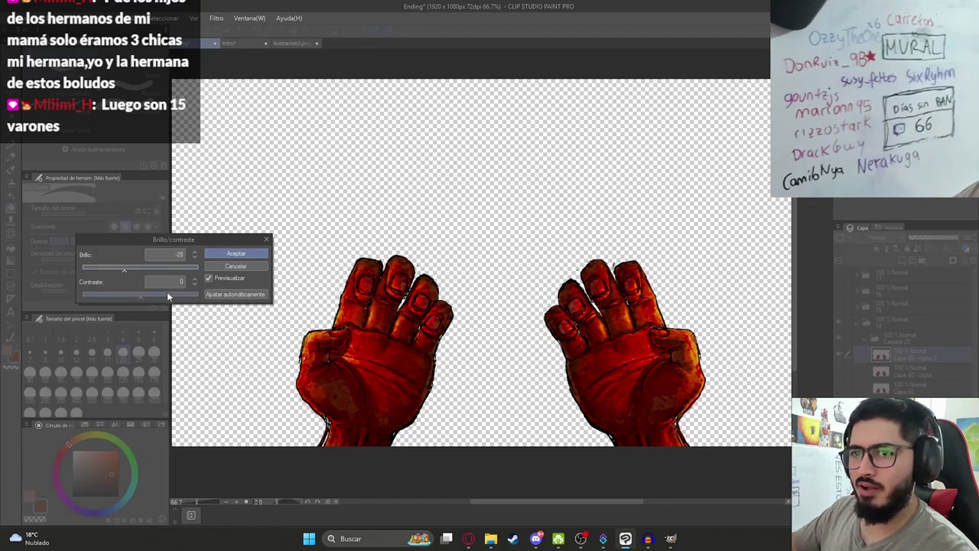
{"action": "left_click", "coordinate": [244, 266]}
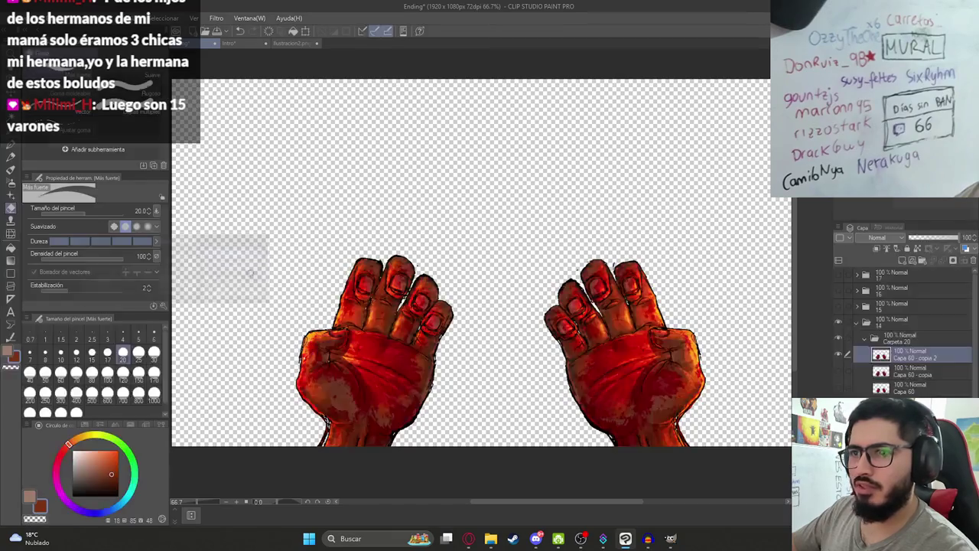
{"action": "scroll", "coordinate": [429, 324], "scroll_direction": "down", "scroll_amount": 3}
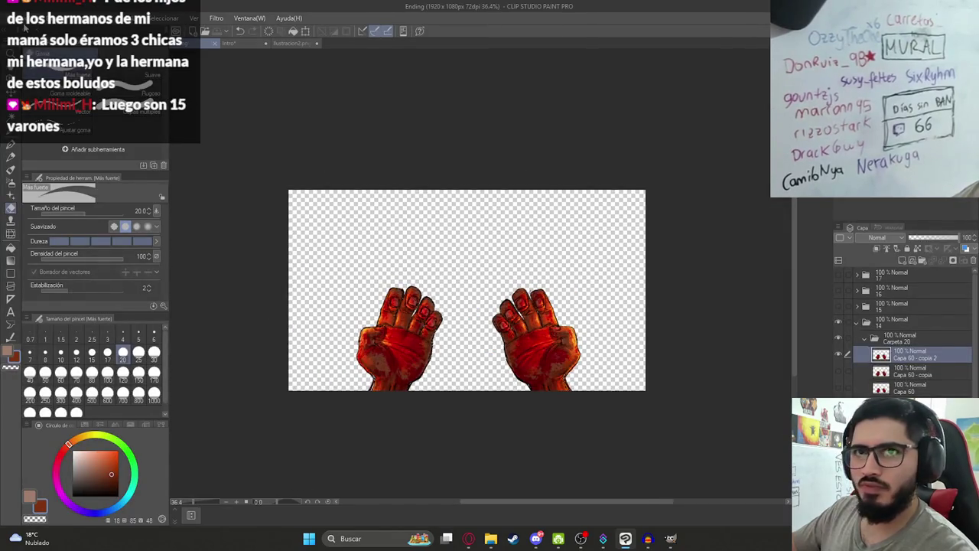
Re-export the layer as PNG, replacing Ilustracion16HD.png
{"action": "left_click", "coordinate": [22, 18]}
{"action": "left_click", "coordinate": [249, 182]}
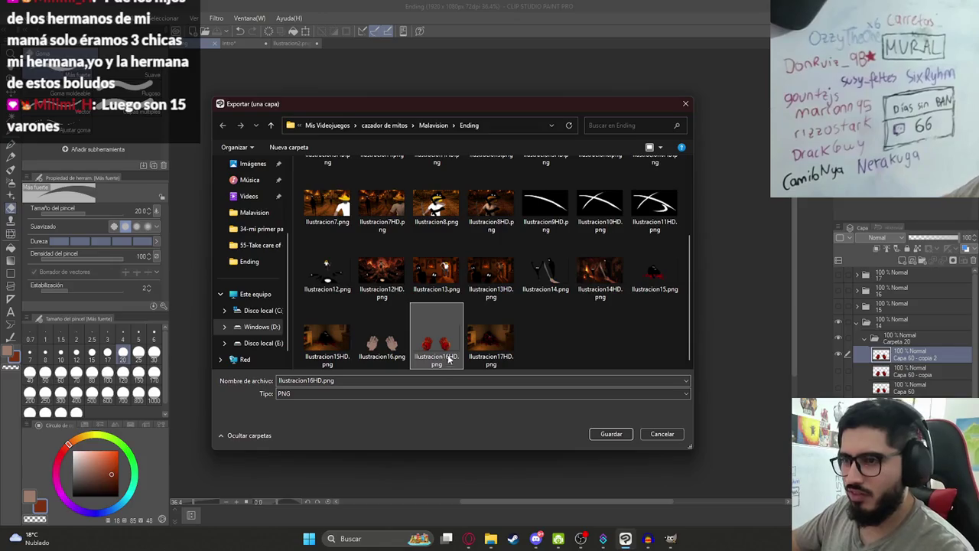
{"action": "double_click", "coordinate": [446, 353]}
{"action": "left_click", "coordinate": [512, 268]}
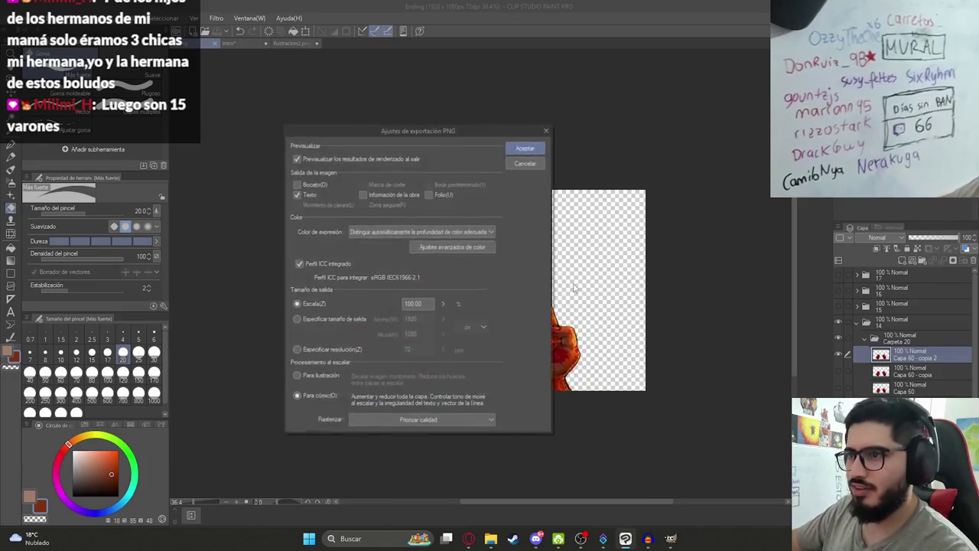
{"action": "key", "text": "Return"}
{"action": "key", "text": "Return"}
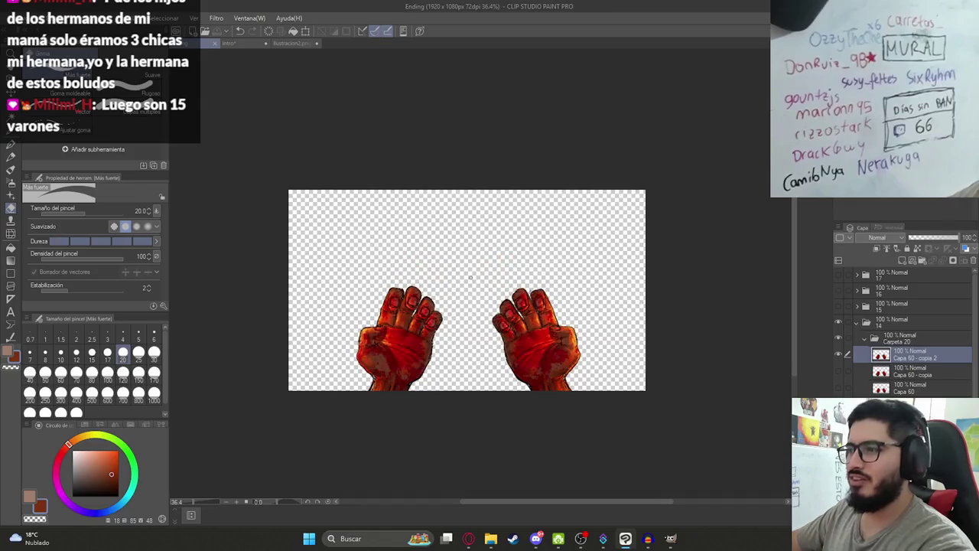
{"action": "key", "text": "ctrl+plus"}
Collapse Carpeta 20, hide the hands illustration, and select folder 15's cowboy sketch
{"action": "left_click", "coordinate": [858, 325]}
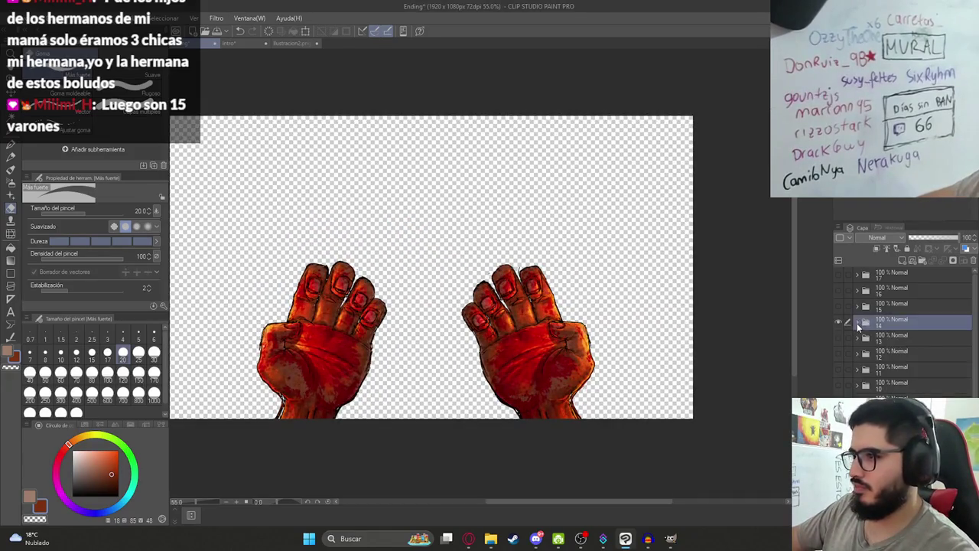
{"action": "left_click", "coordinate": [857, 323]}
{"action": "left_click", "coordinate": [865, 339]}
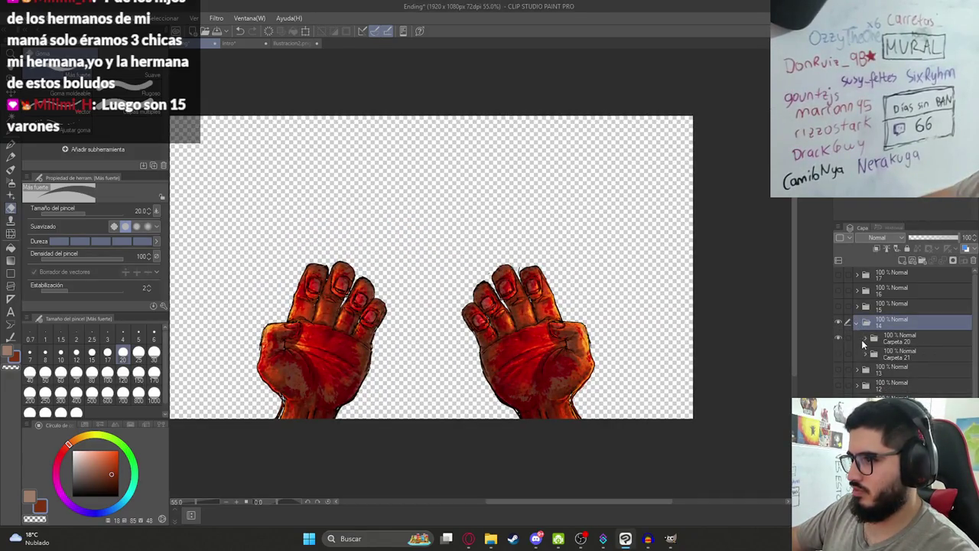
{"action": "left_click", "coordinate": [839, 353]}
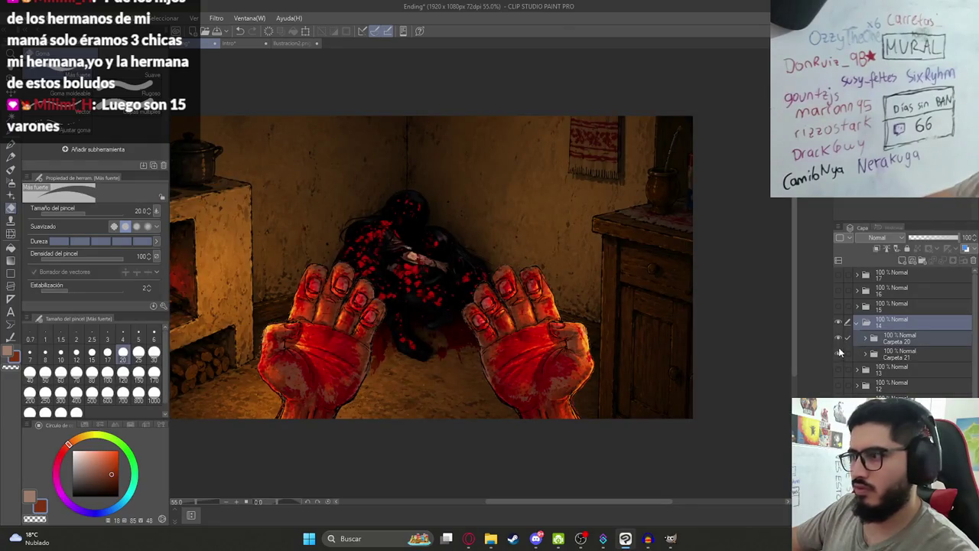
{"action": "left_click", "coordinate": [838, 323]}
{"action": "left_click", "coordinate": [857, 322]}
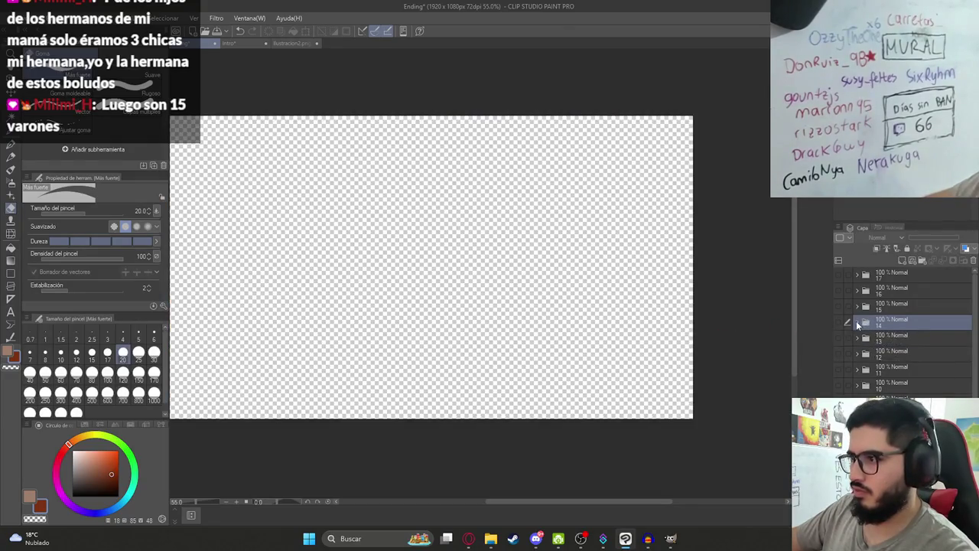
{"action": "left_click", "coordinate": [868, 306]}
{"action": "left_click", "coordinate": [838, 306]}
Group folder 15's Capa 25, Capa 27 and Ilustracion layers into a new folder, Carpeta 23
{"action": "scroll", "coordinate": [465, 301], "scroll_direction": "down", "scroll_amount": 2}
{"action": "scroll", "coordinate": [464, 300], "scroll_direction": "up", "scroll_amount": 1}
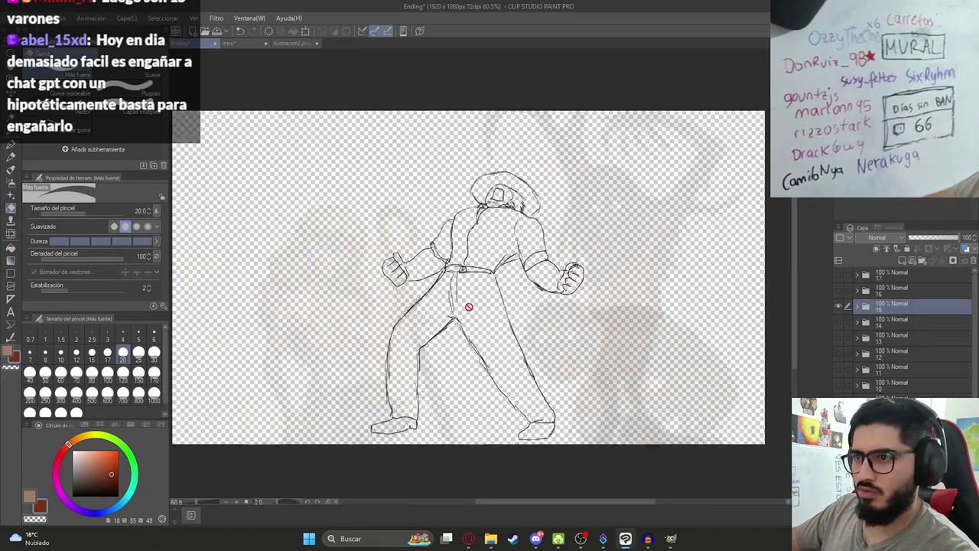
{"action": "scroll", "coordinate": [464, 301], "scroll_direction": "up", "scroll_amount": 1}
{"action": "scroll", "coordinate": [903, 329], "scroll_direction": "down", "scroll_amount": 2}
{"action": "scroll", "coordinate": [902, 329], "scroll_direction": "down", "scroll_amount": 1}
{"action": "scroll", "coordinate": [903, 329], "scroll_direction": "up", "scroll_amount": 3}
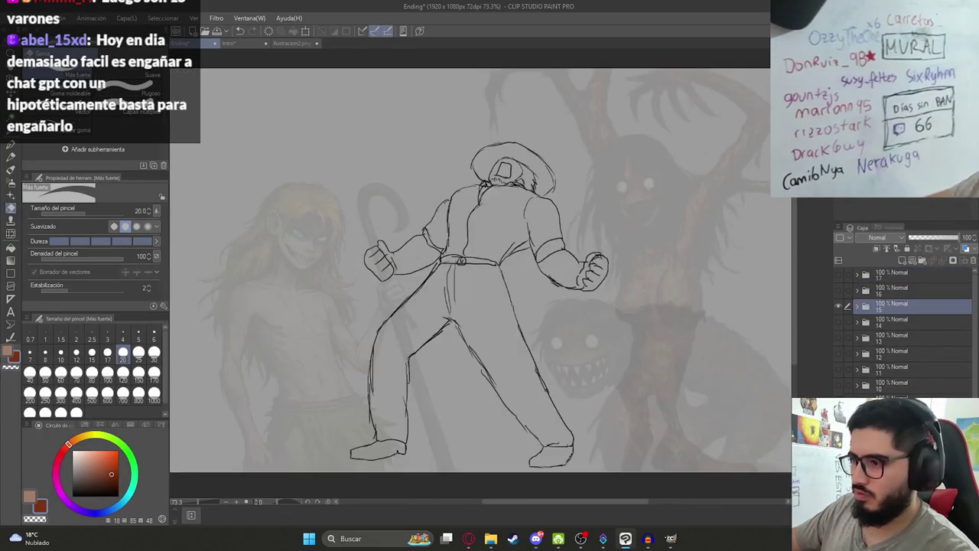
{"action": "left_click", "coordinate": [857, 306]}
{"action": "left_click", "coordinate": [893, 325]}
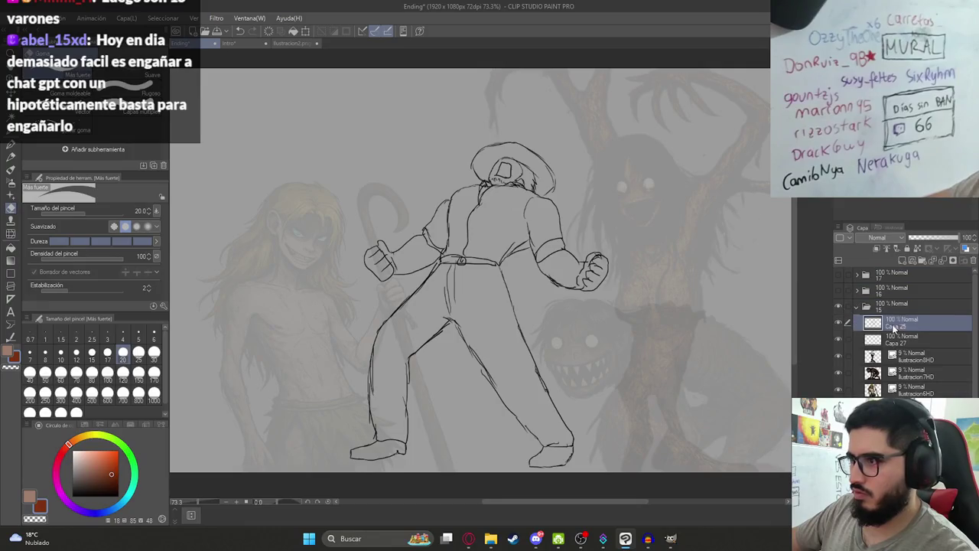
{"action": "left_click", "coordinate": [922, 262]}
{"action": "left_click", "coordinate": [917, 388], "text": "shift"}
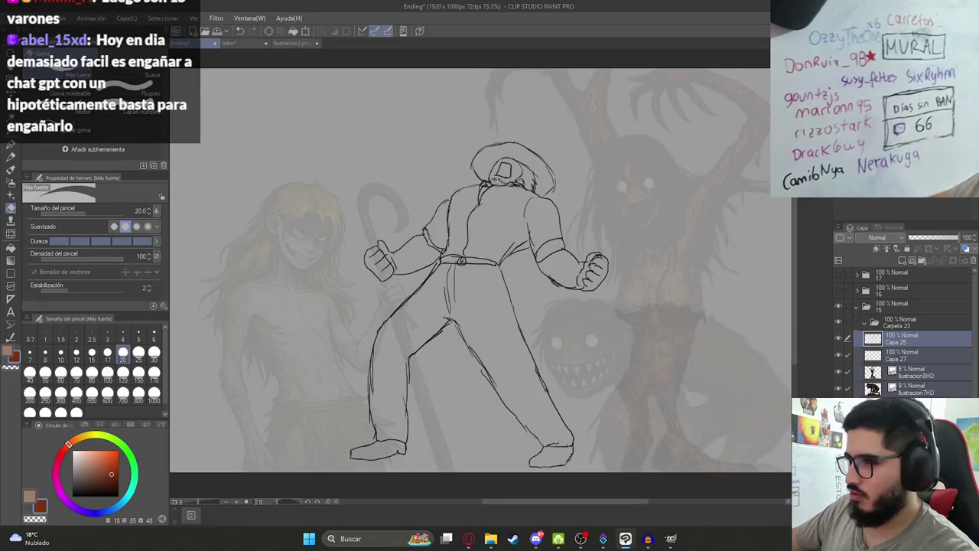
{"action": "left_click_drag", "start_coordinate": [910, 355], "coordinate": [883, 325]}
{"action": "left_click", "coordinate": [883, 325]}
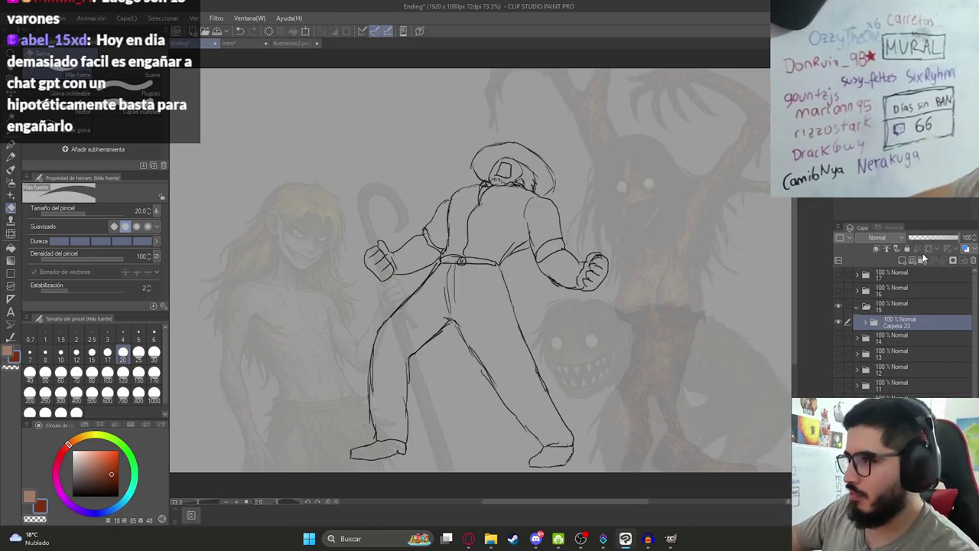
Move the new layer Capa 61 below Capa 27 and hide the faint Ilustracion background
{"action": "left_click", "coordinate": [866, 325]}
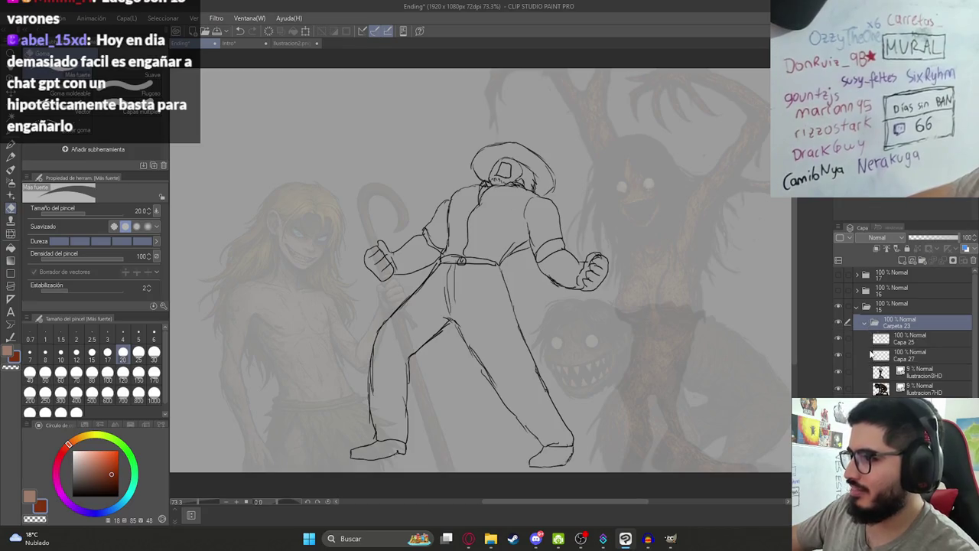
{"action": "left_click", "coordinate": [895, 337]}
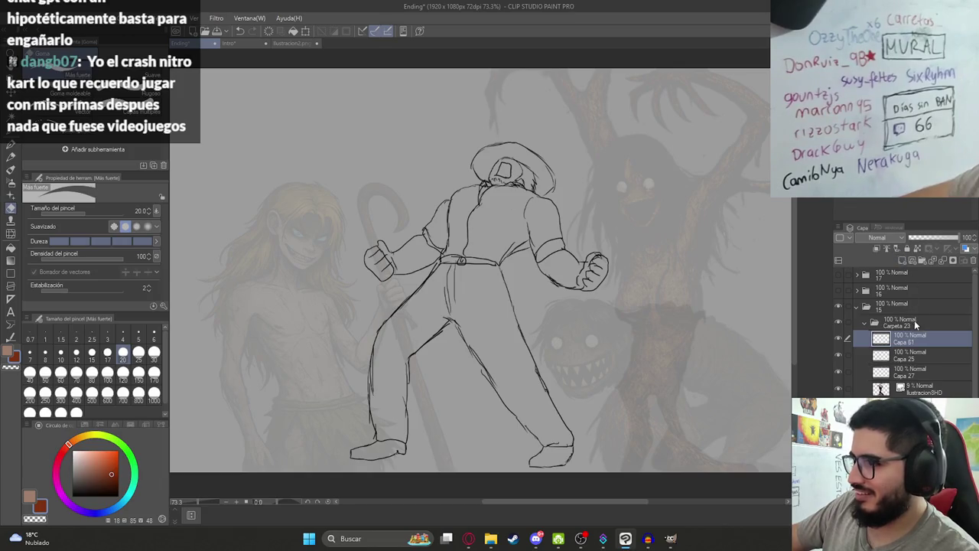
{"action": "left_click_drag", "start_coordinate": [910, 338], "coordinate": [895, 379]}
{"action": "key", "text": "ctrl+minus"}
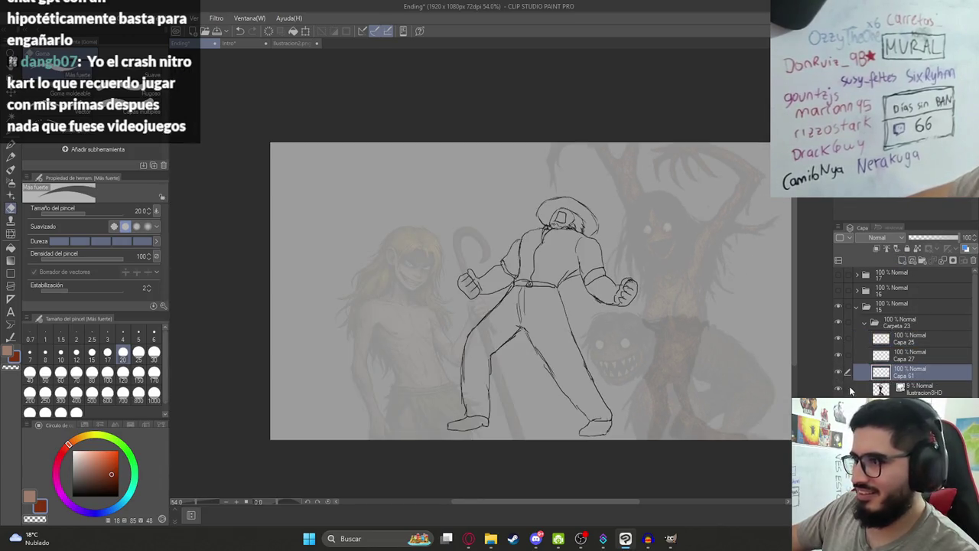
{"action": "left_click", "coordinate": [838, 389]}
{"action": "scroll", "coordinate": [554, 344], "scroll_direction": "up", "scroll_amount": 1}
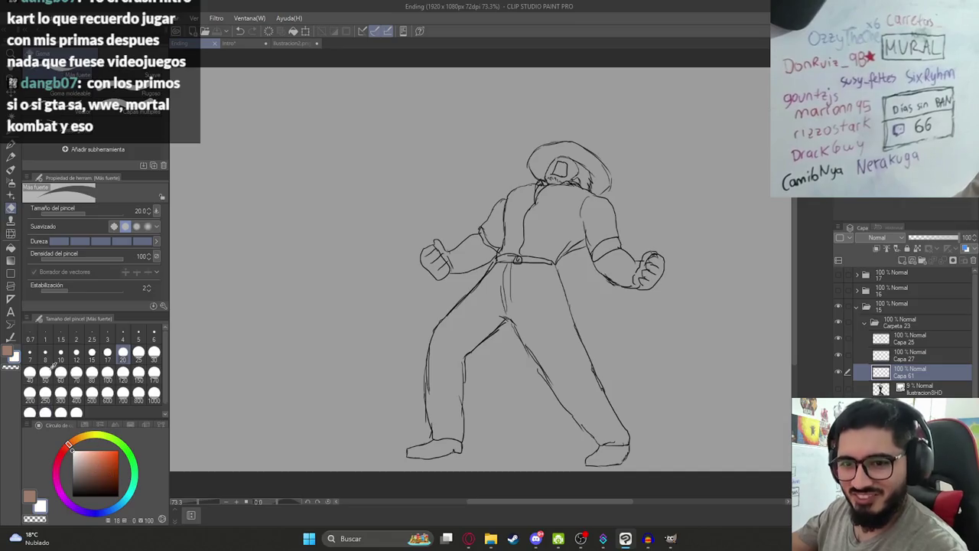
Fill the shirt's torso, right sleeve and hem gaps white, undoing an accidental whole-canvas fill
{"action": "scroll", "coordinate": [621, 210], "scroll_direction": "up", "scroll_amount": 2}
{"action": "scroll", "coordinate": [620, 210], "scroll_direction": "up", "scroll_amount": 3}
{"action": "key", "text": "g"}
{"action": "left_click", "coordinate": [520, 232]}
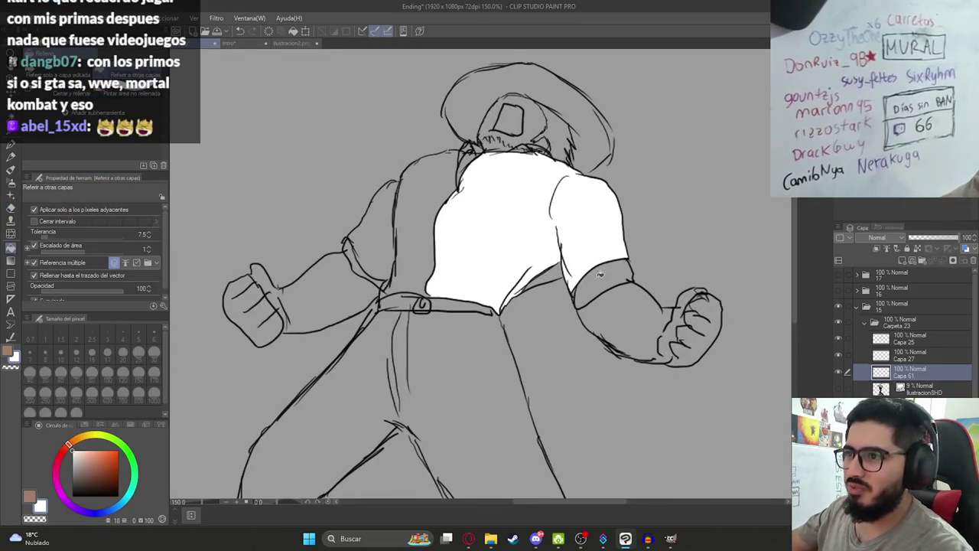
{"action": "left_click", "coordinate": [600, 274]}
{"action": "left_click", "coordinate": [550, 269]}
{"action": "left_click", "coordinate": [427, 227]}
{"action": "key", "text": "ctrl+z"}
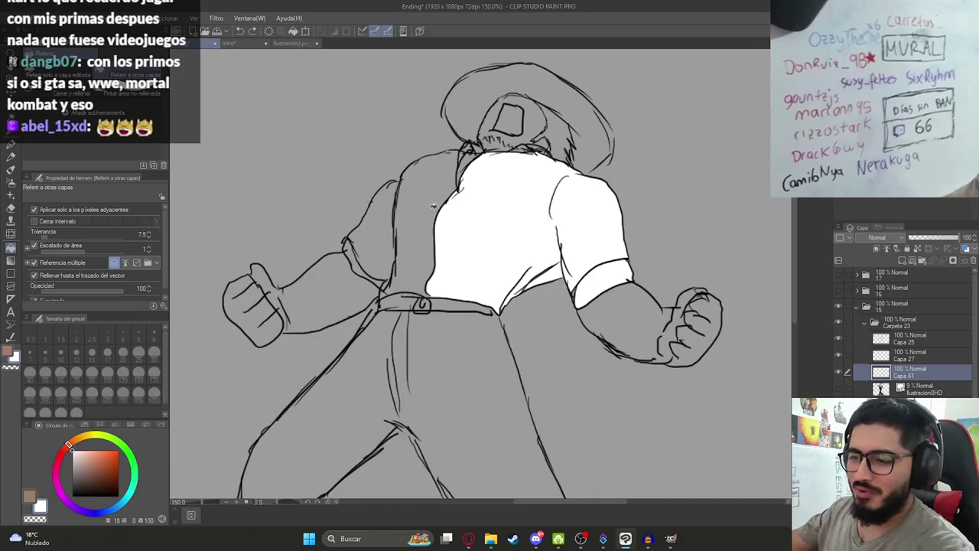
Fill the left side of the torso, the left sleeve and the gap below it white
{"action": "key", "text": "p"}
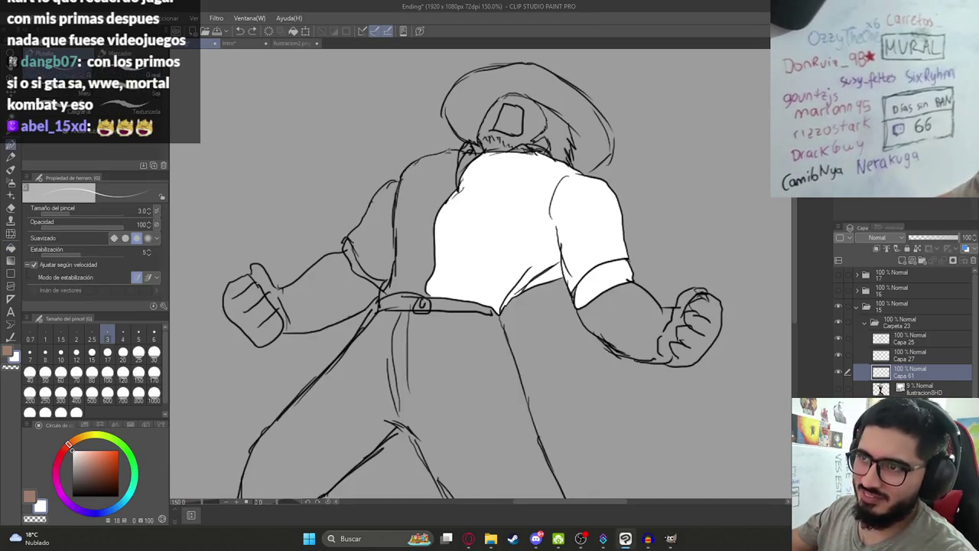
{"action": "key", "text": "g"}
{"action": "left_click", "coordinate": [417, 251]}
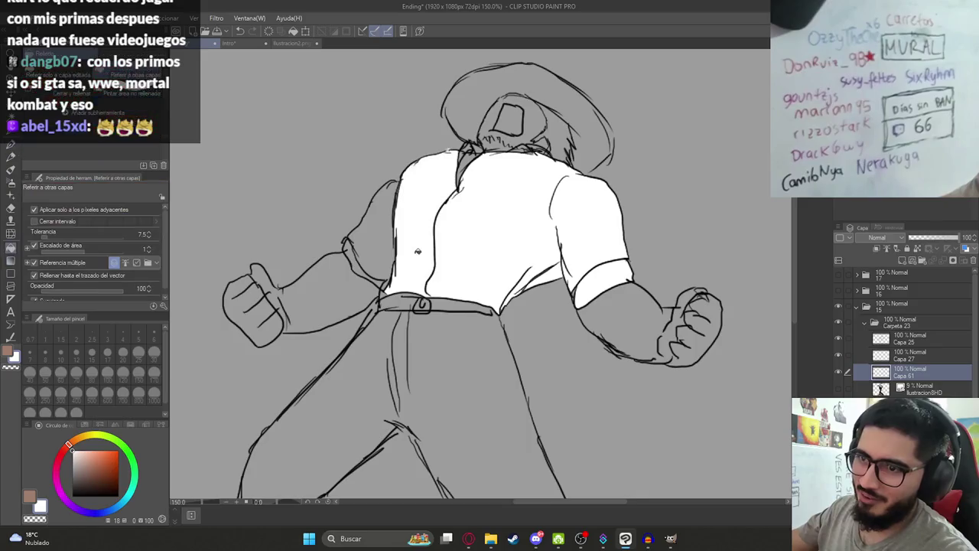
{"action": "left_click", "coordinate": [379, 280]}
{"action": "left_click", "coordinate": [384, 263]}
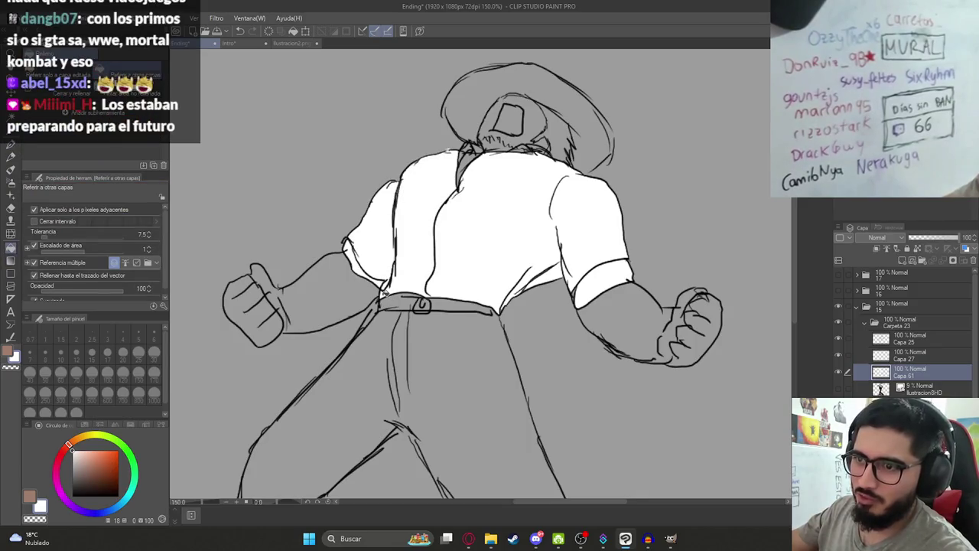
{"action": "scroll", "coordinate": [477, 274], "scroll_direction": "down", "scroll_amount": 3}
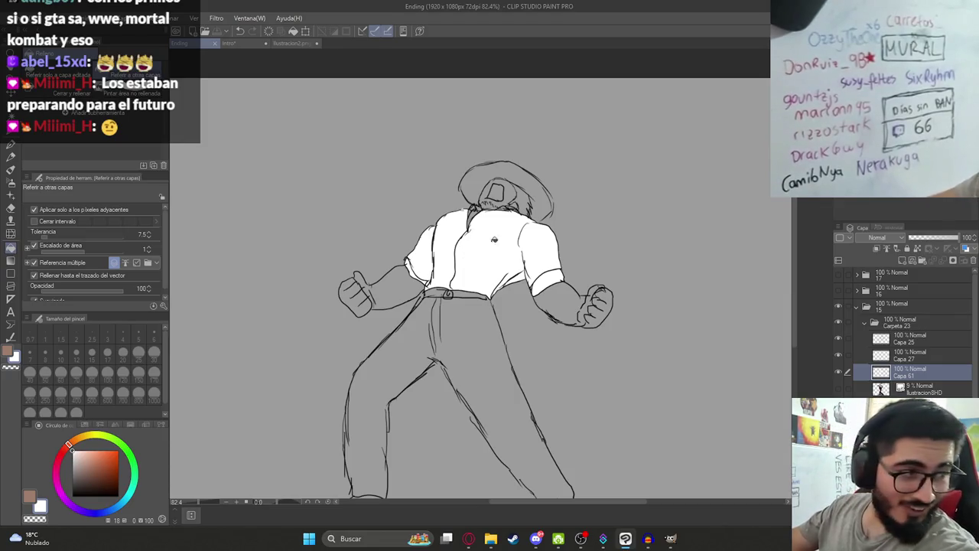
Check the ilustracion2.png colour reference, return to Ending, and undo a stray canvas-wide brown fill
{"action": "left_click", "coordinate": [300, 43]}
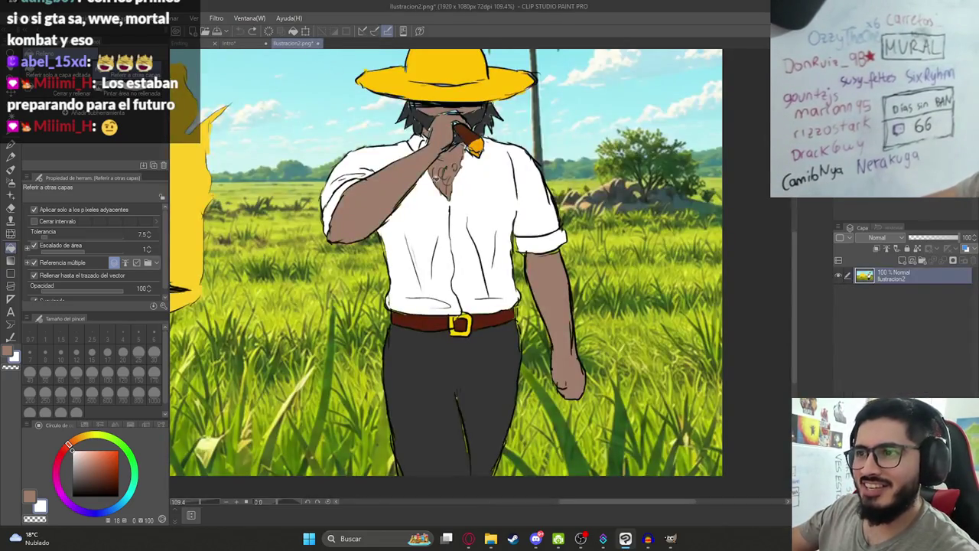
{"action": "left_click", "coordinate": [191, 43]}
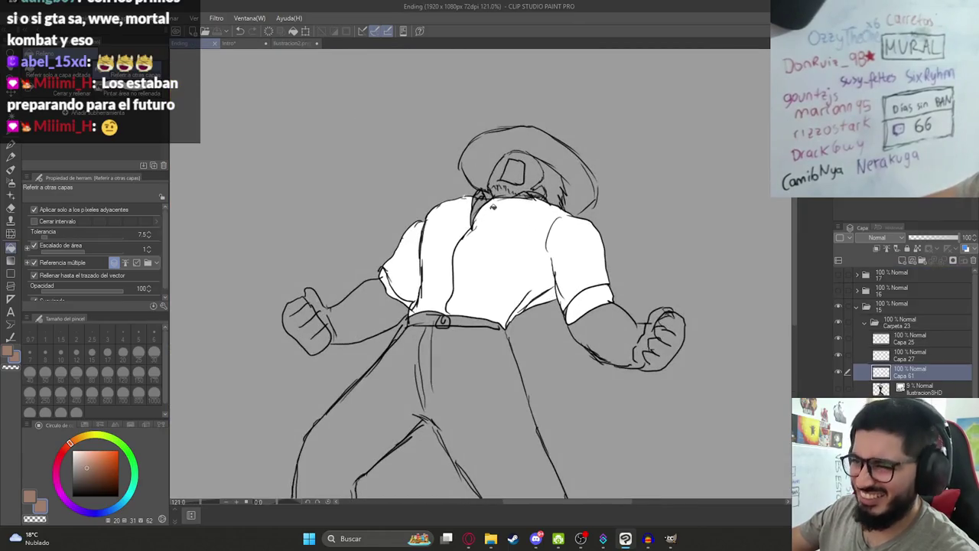
{"action": "left_click", "coordinate": [365, 311]}
{"action": "key", "text": "ctrl+z"}
{"action": "scroll", "coordinate": [366, 311], "scroll_direction": "up", "scroll_amount": 3}
{"action": "scroll", "coordinate": [375, 311], "scroll_direction": "up", "scroll_amount": 2}
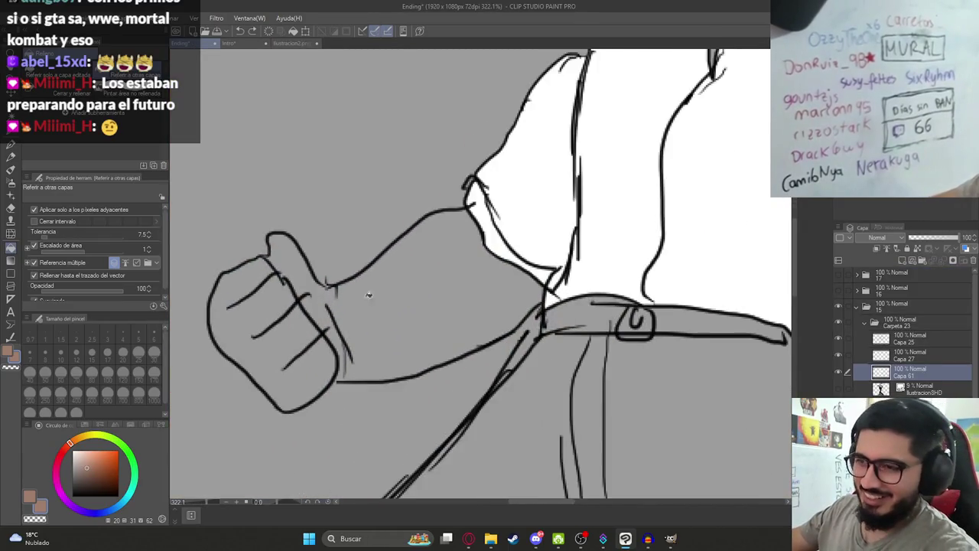
Fill the upper arm and fist with flat brown skin colour
{"action": "key", "text": "p"}
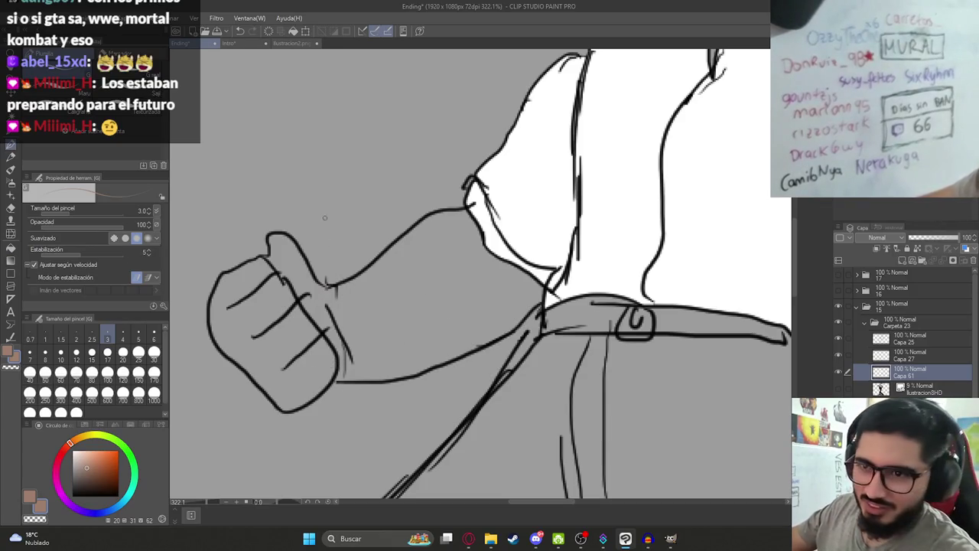
{"action": "key", "text": "g"}
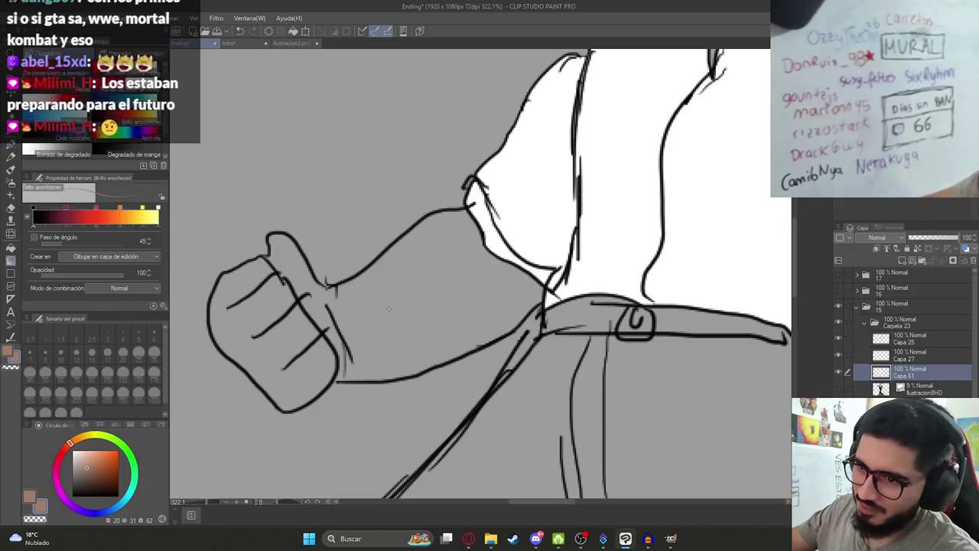
{"action": "left_click", "coordinate": [357, 360]}
{"action": "left_click", "coordinate": [315, 364]}
{"action": "scroll", "coordinate": [306, 313], "scroll_direction": "down", "scroll_amount": 10}
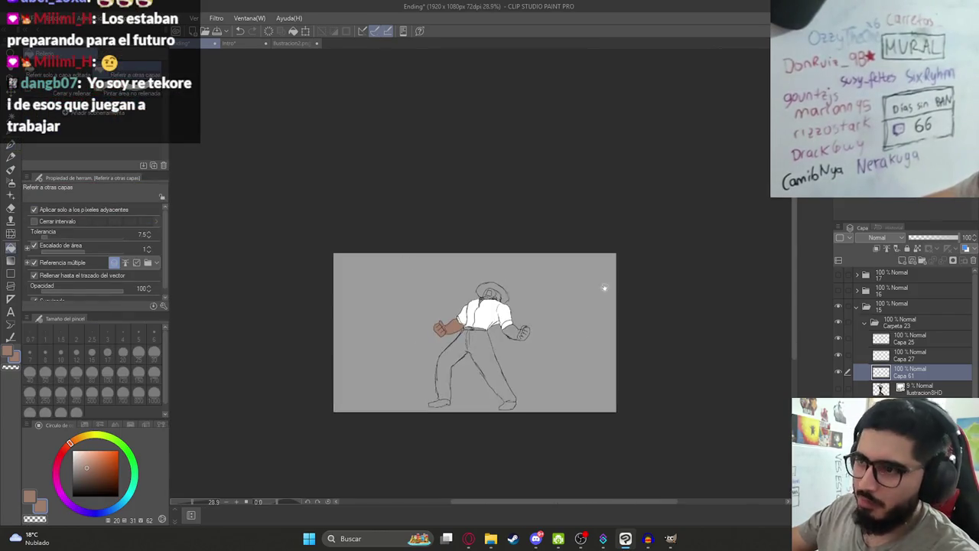
{"action": "scroll", "coordinate": [454, 343], "scroll_direction": "up", "scroll_amount": 2}
{"action": "scroll", "coordinate": [366, 303], "scroll_direction": "up", "scroll_amount": 8}
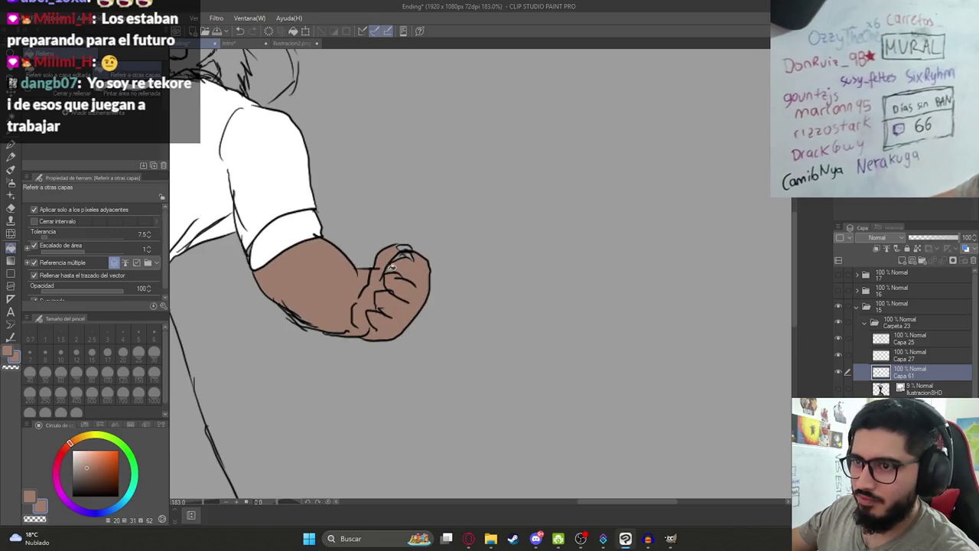
{"action": "scroll", "coordinate": [398, 261], "scroll_direction": "down", "scroll_amount": 1}
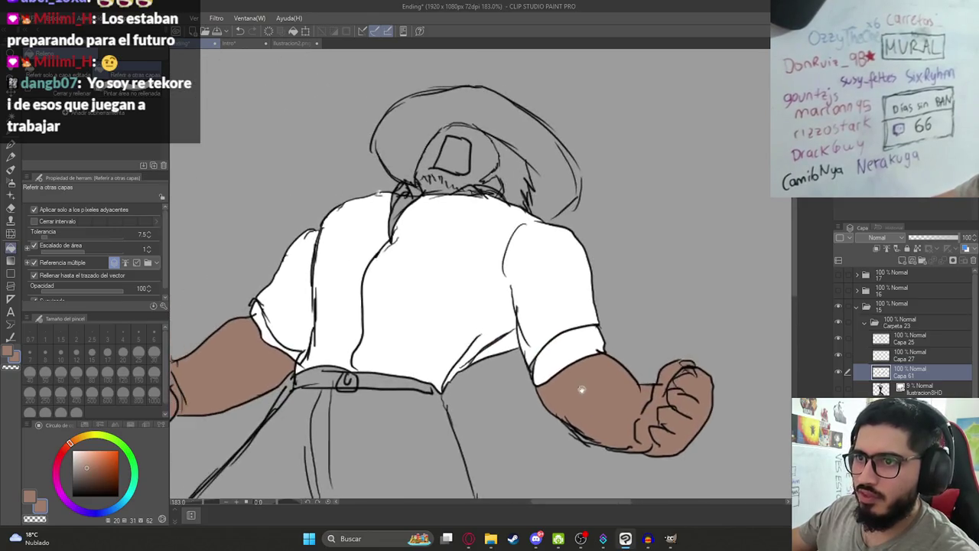
Fill the remaining skin area brown, undoing another accidental canvas-wide fill
{"action": "left_click", "coordinate": [478, 168]}
{"action": "scroll", "coordinate": [479, 168], "scroll_direction": "up", "scroll_amount": 2}
{"action": "key", "text": "ctrl+z"}
{"action": "scroll", "coordinate": [459, 176], "scroll_direction": "up", "scroll_amount": 1}
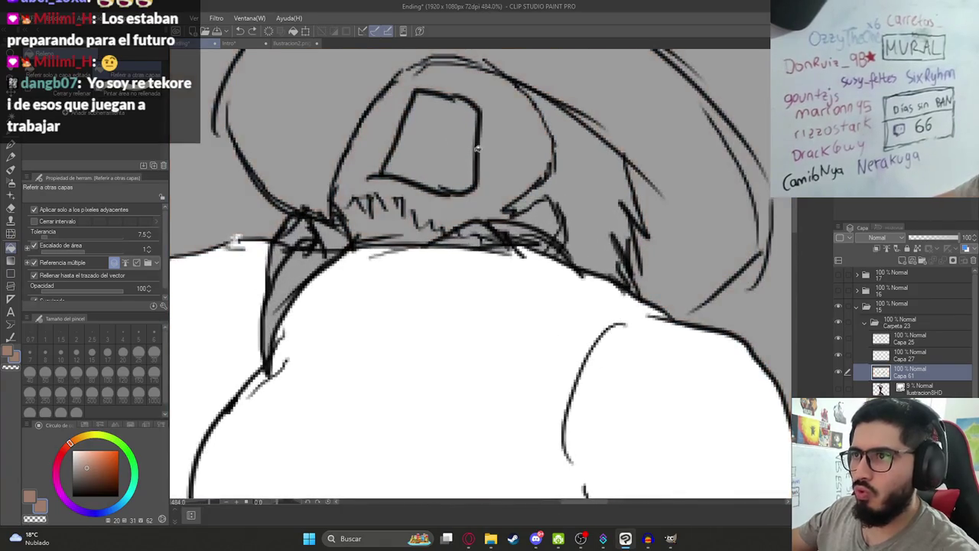
{"action": "key", "text": "p"}
{"action": "scroll", "coordinate": [375, 226], "scroll_direction": "down", "scroll_amount": 1}
{"action": "scroll", "coordinate": [459, 245], "scroll_direction": "down", "scroll_amount": 3}
{"action": "scroll", "coordinate": [508, 289], "scroll_direction": "down", "scroll_amount": 2}
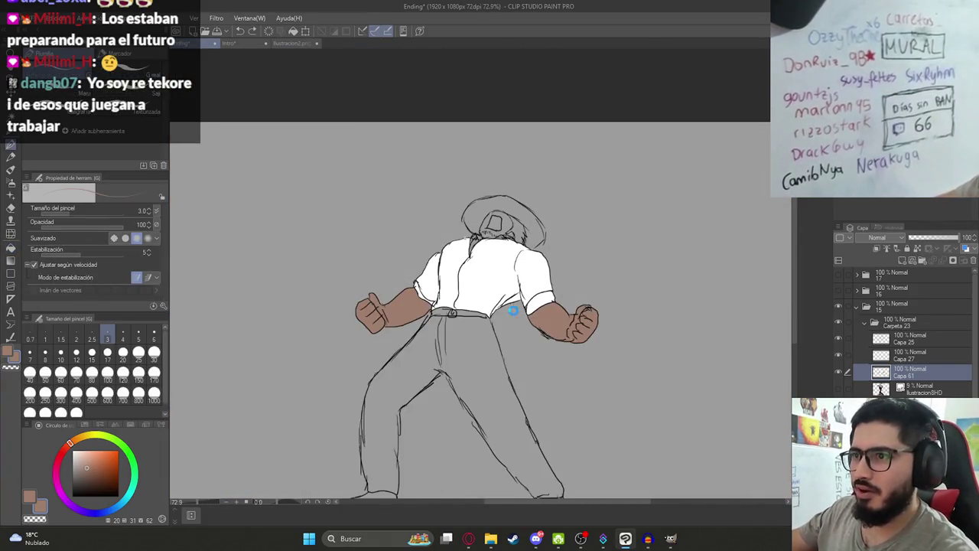